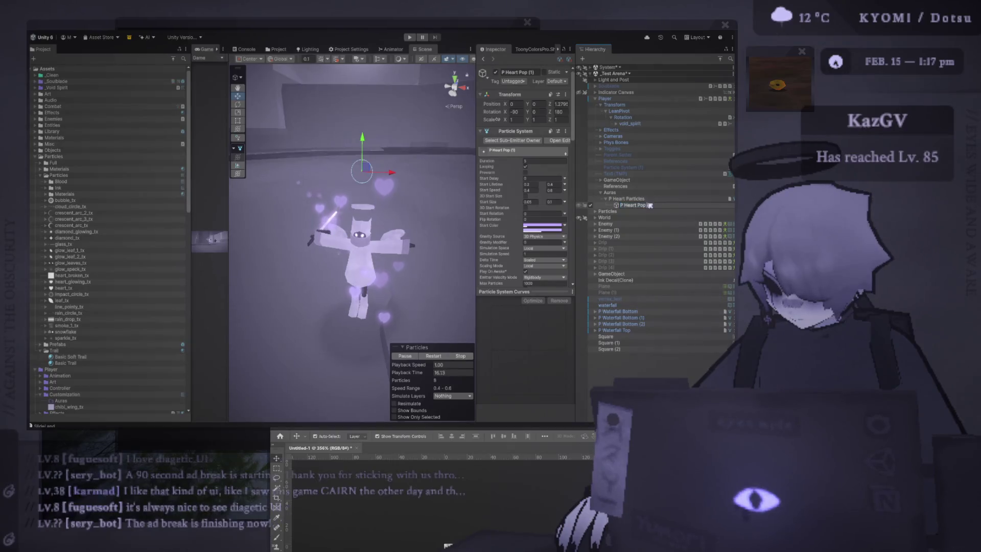
Delete the stray P Heart Pop (1) and duplicate P Heart Particles with Ctrl+D.
left_click(669, 212)
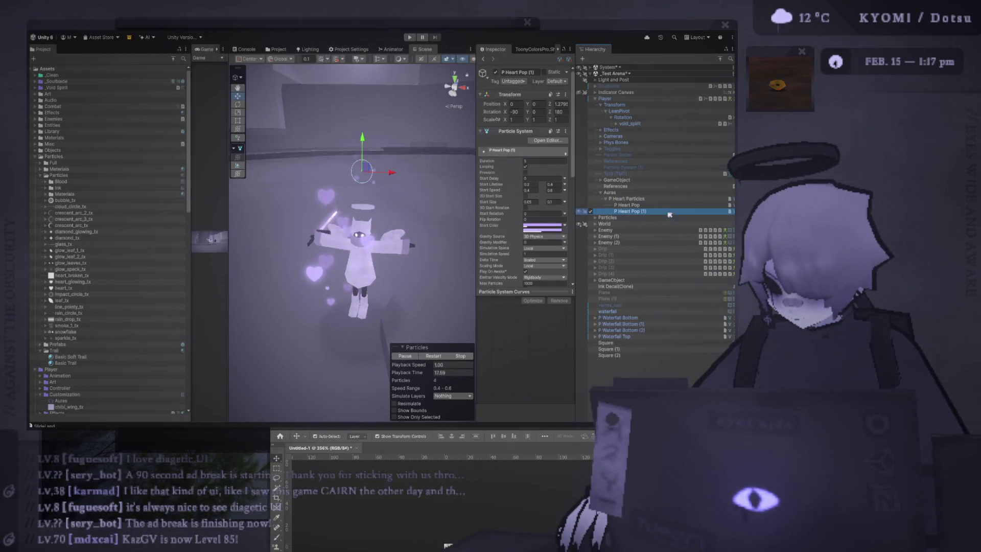
key("Delete")
left_click(634, 200)
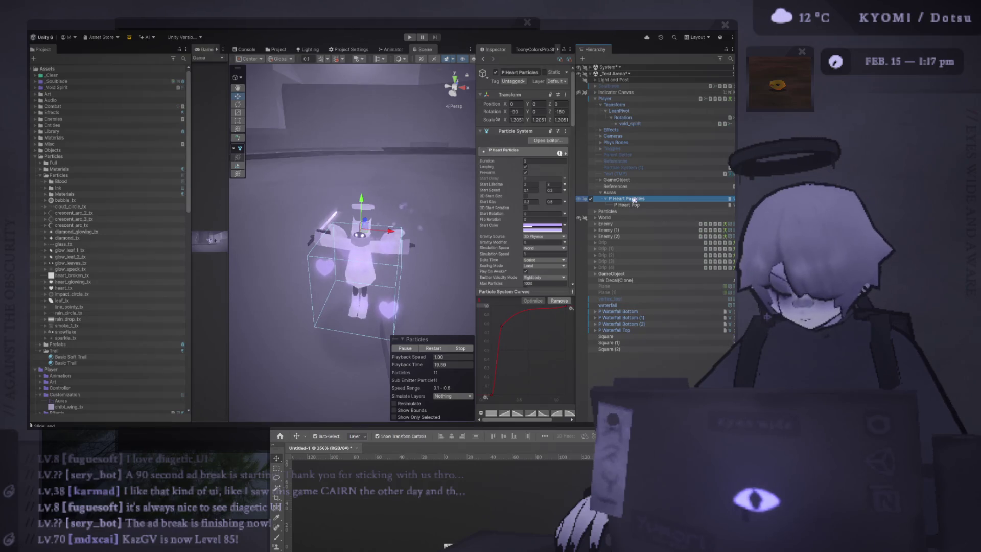
key("ctrl+d")
Rename the copy to 'P Heartbreak Particles'.
left_click(626, 212)
left_click_drag(633, 211, 718, 204)
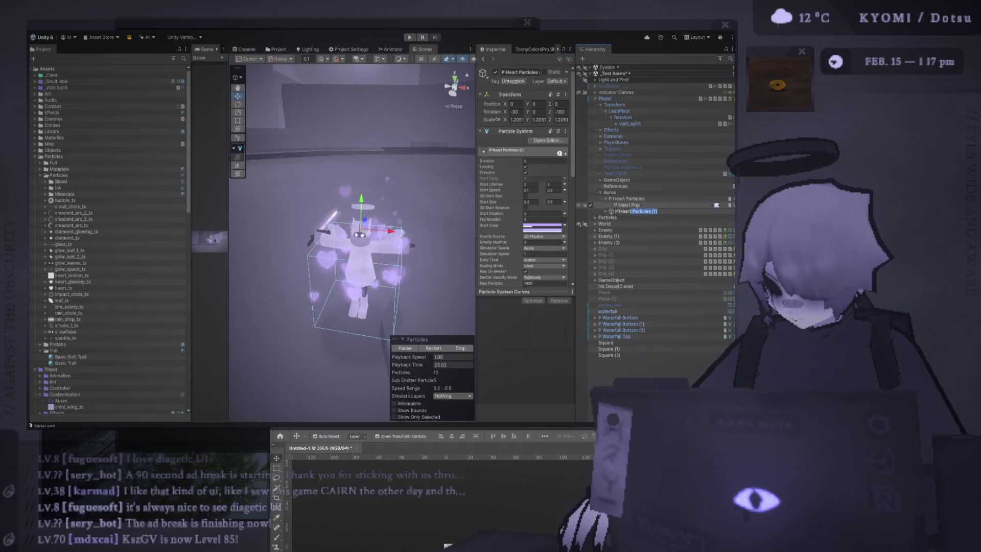
type("break Particles")
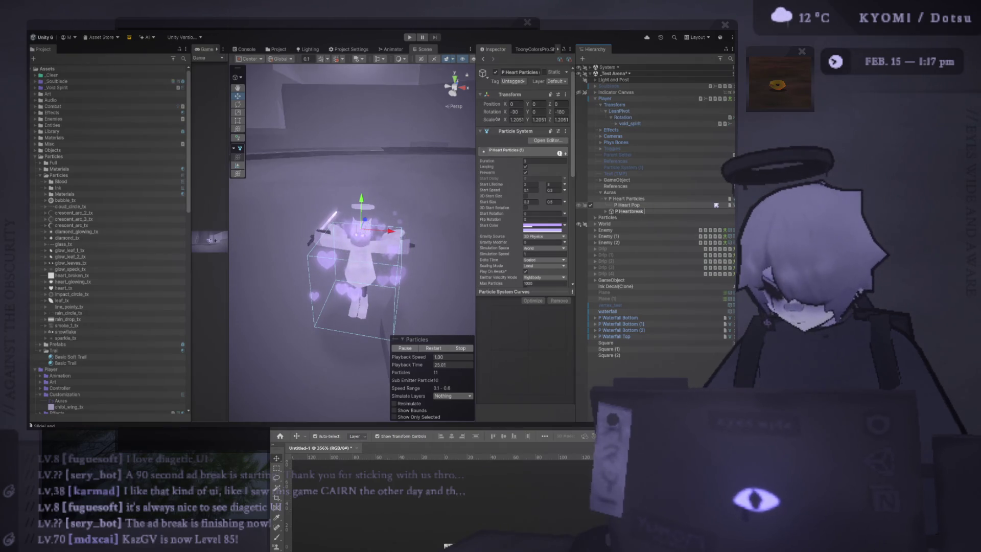
key("Return")
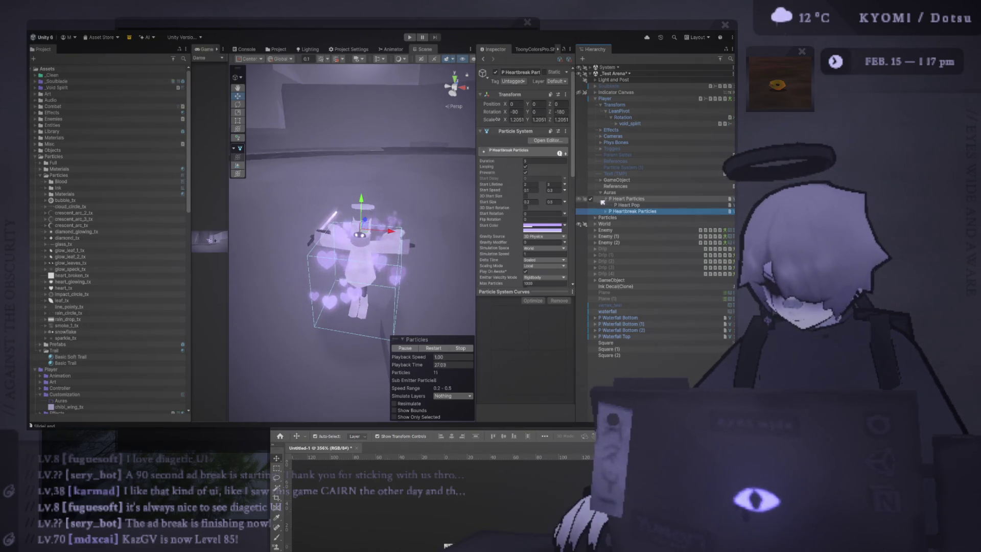
Expand P Heartbreak Particles in the Hierarchy and widen the Inspector to see its settings.
left_click(605, 212)
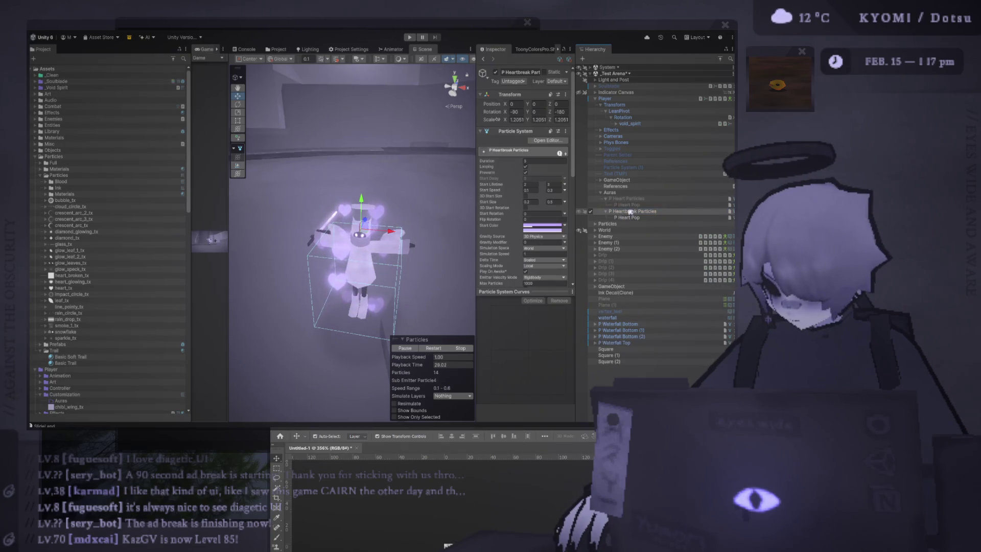
left_click_drag(477, 216, 426, 217)
scroll(484, 233, "down", 5)
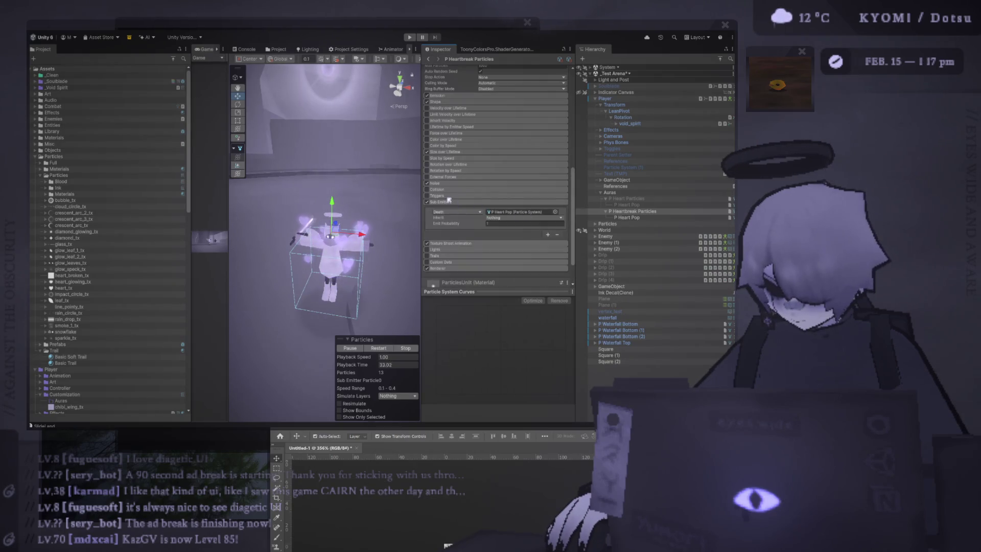
Set heart_broken_tx to import as Sprite (2D and UI) with Point filtering and no mipmaps.
left_click(450, 208)
left_click(512, 222)
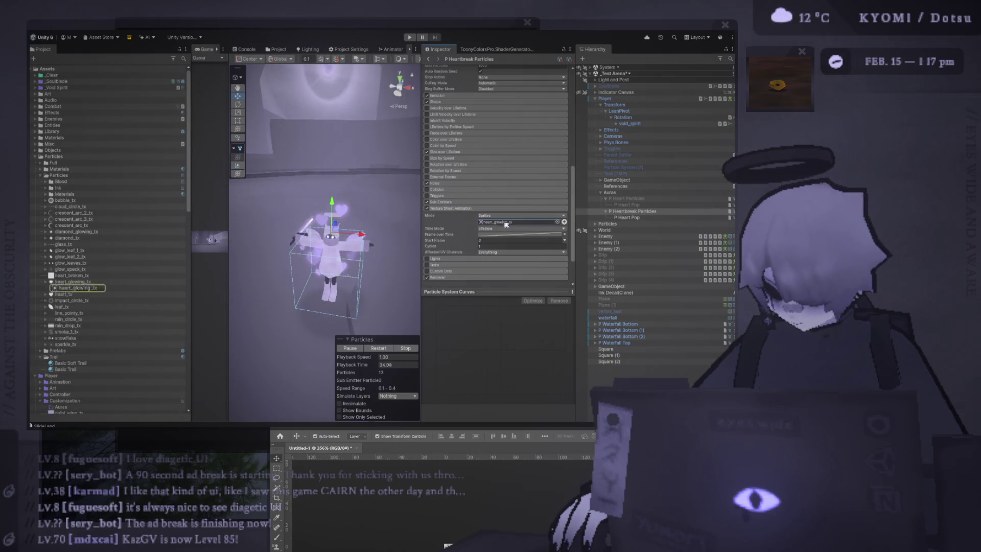
left_click(77, 276)
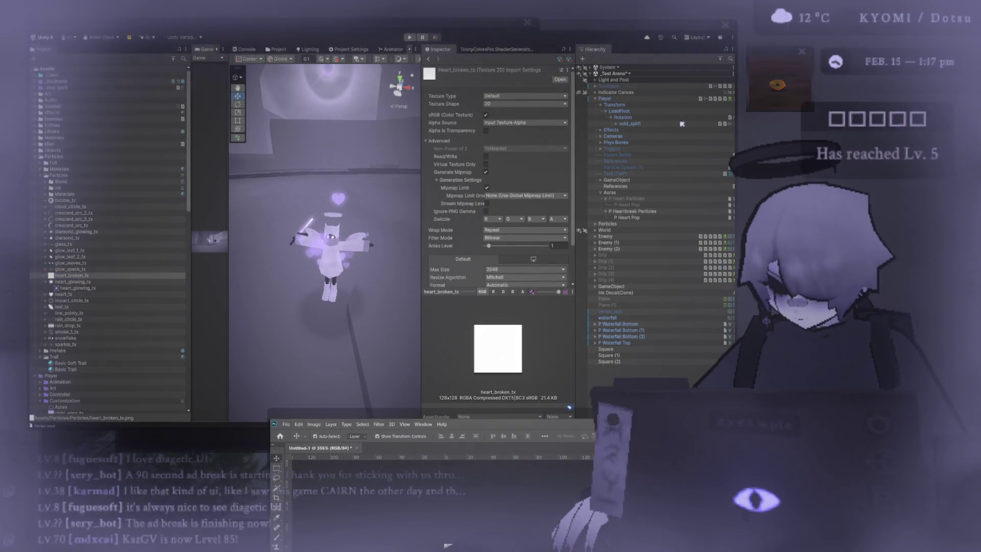
left_click(561, 69)
double_click(521, 212)
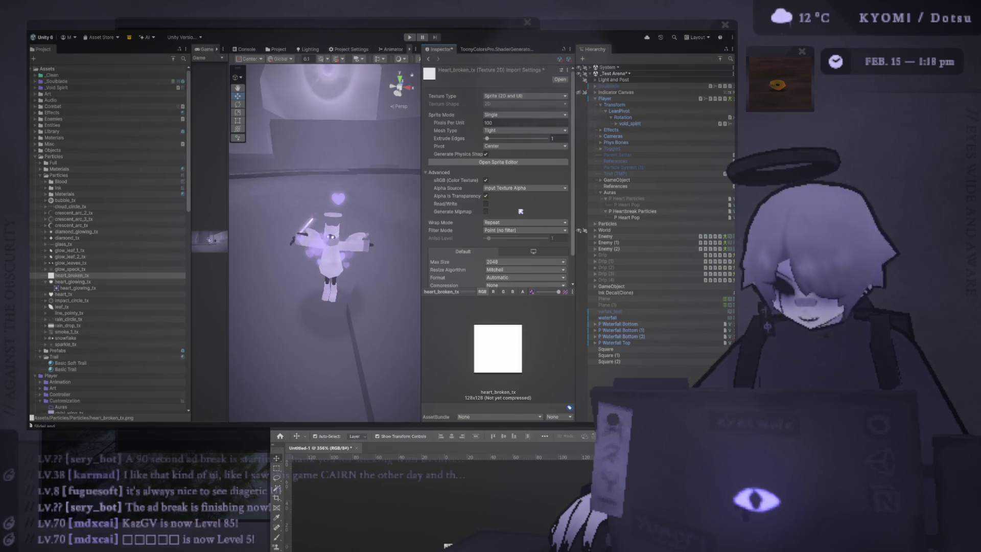
Resize the editor panels to widen the Scene and Game views.
left_click_drag(422, 202, 458, 184)
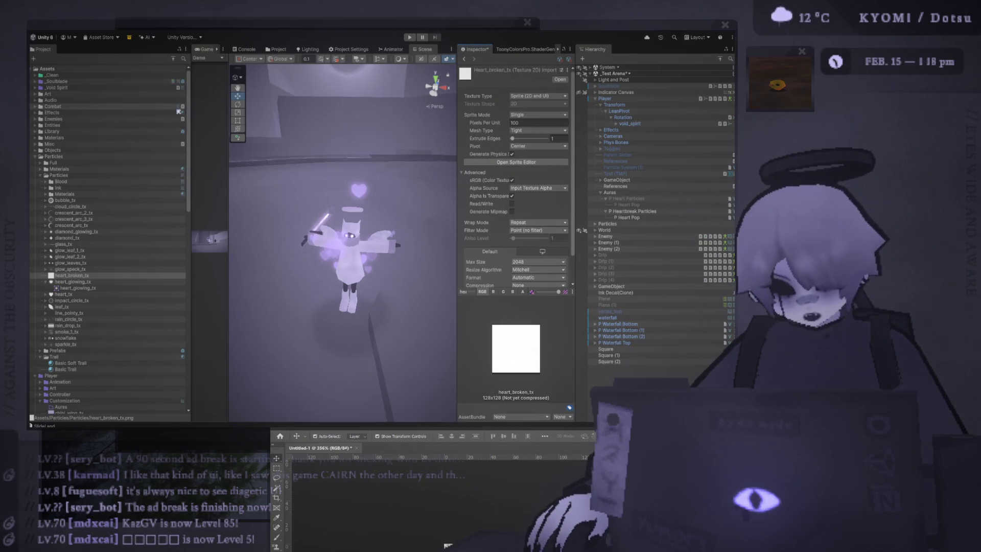
left_click_drag(191, 102, 117, 100)
left_click_drag(228, 142, 261, 153)
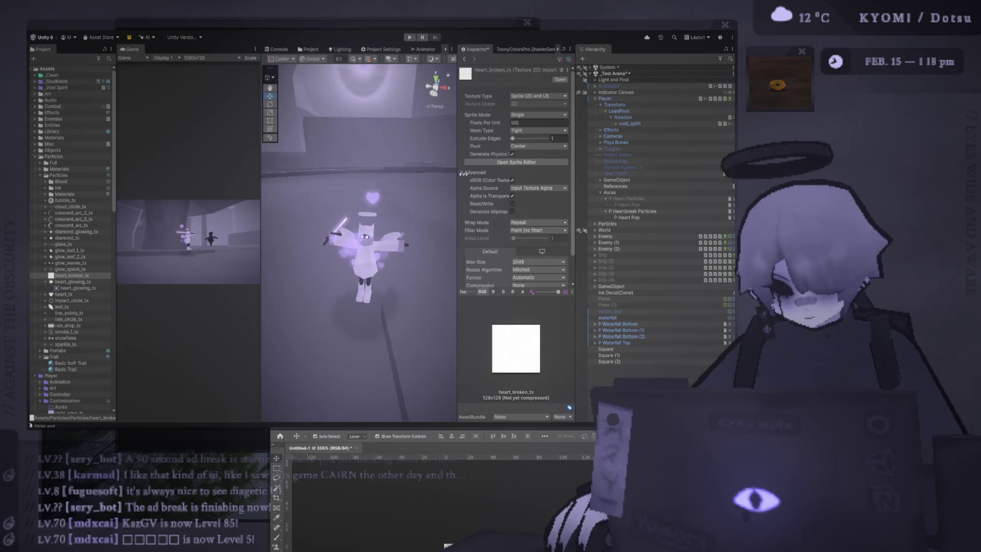
Widen the Scene view, resize the Game view, and orbit the camera around the avatar.
left_click_drag(462, 173, 496, 173)
left_click_drag(576, 161, 620, 161)
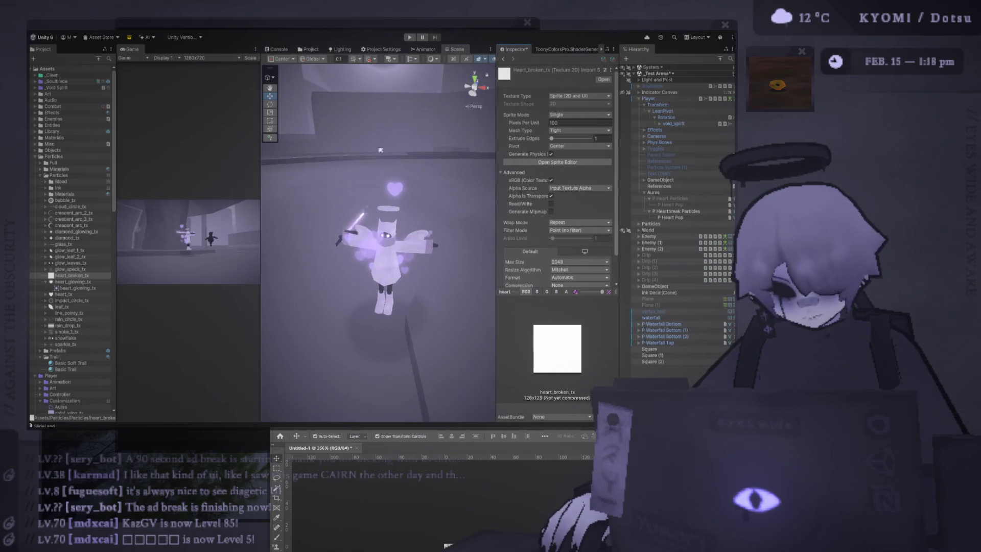
left_click_drag(261, 154, 420, 169)
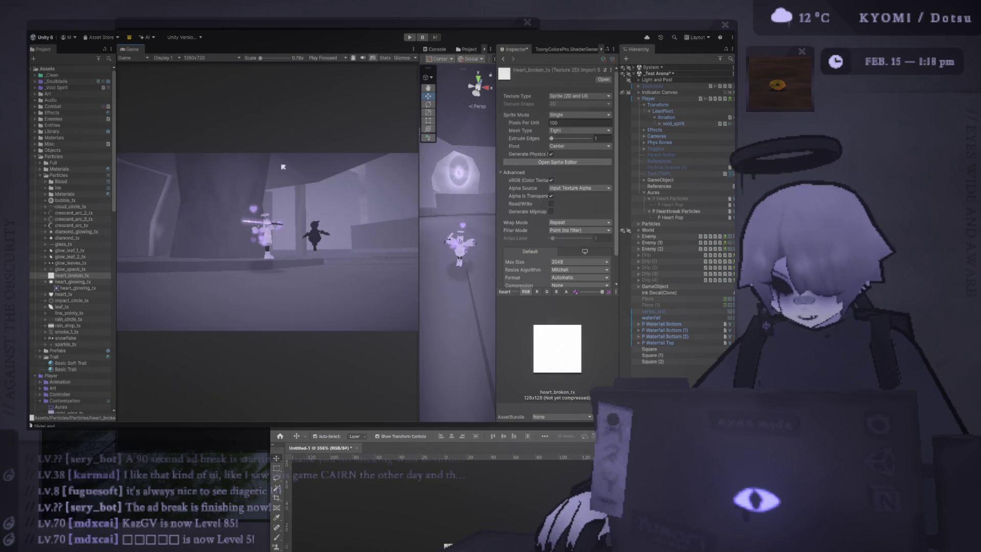
mouse_move(419, 169)
left_mouse_down()
mouse_move(220, 170)
mouse_move(327, 205)
left_mouse_up()
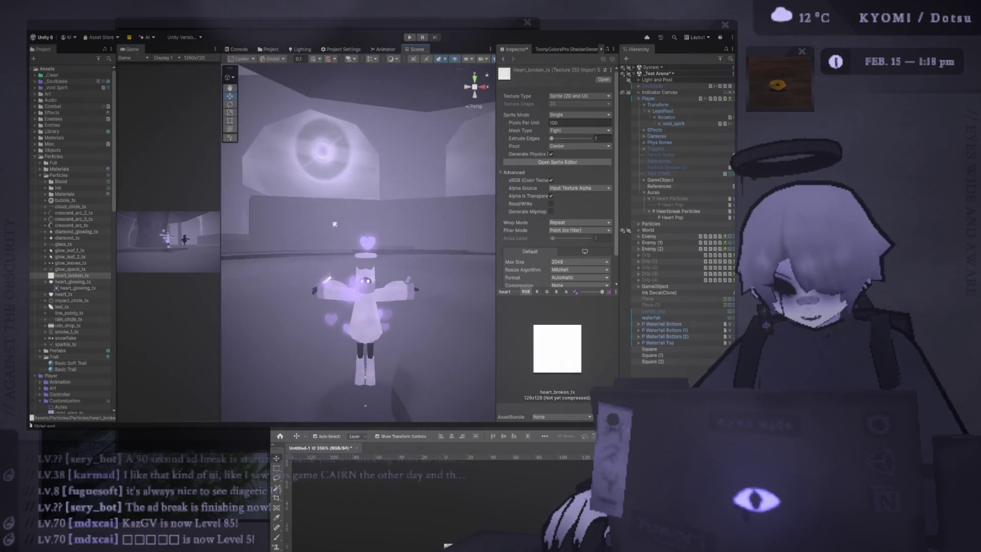
scroll(333, 215, "up", 2)
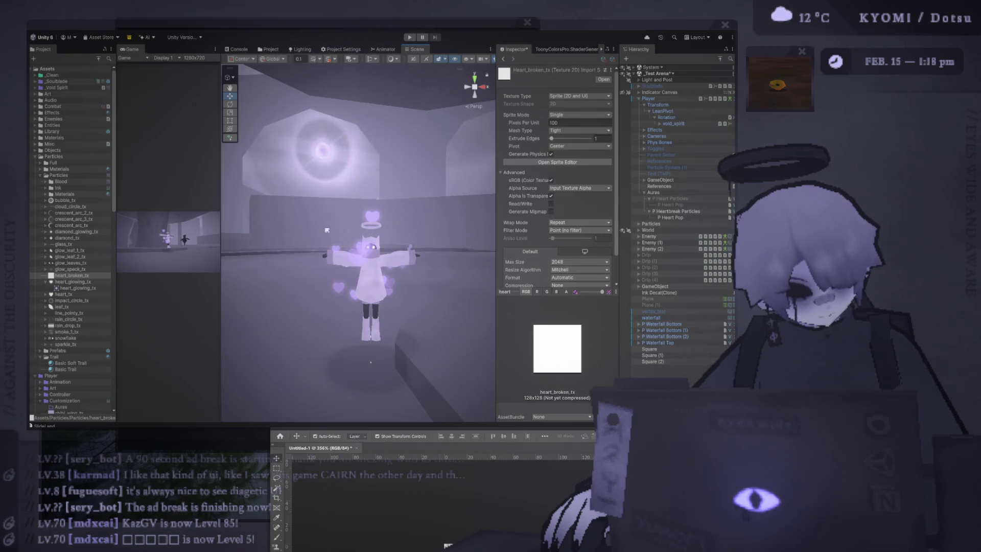
mouse_move(327, 230)
left_mouse_down()
mouse_move(341, 252)
mouse_move(335, 311)
left_mouse_up()
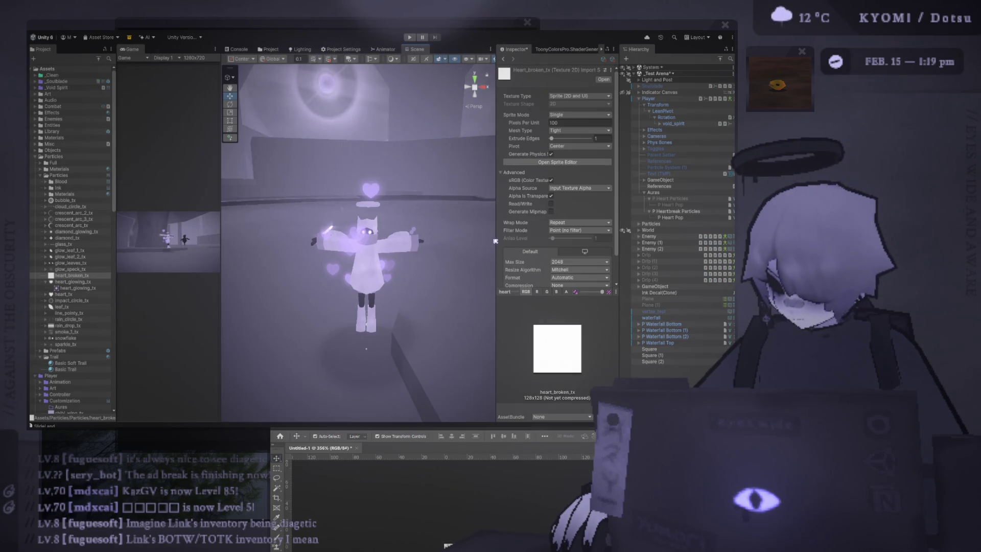
Widen the Scene view further and select P Heartbreak Particles in the Hierarchy.
left_click_drag(221, 204, 190, 203)
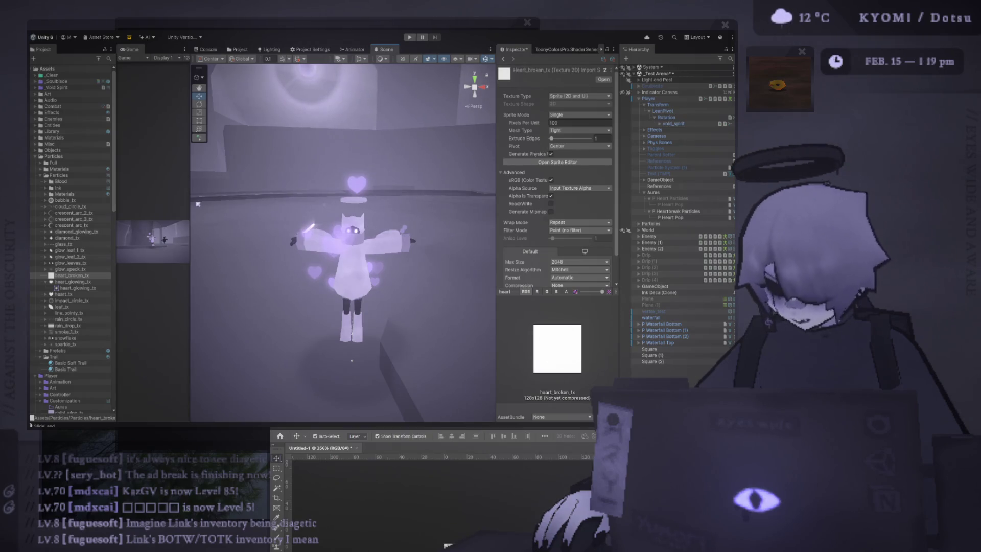
left_click_drag(191, 200, 173, 199)
left_click_drag(495, 173, 462, 172)
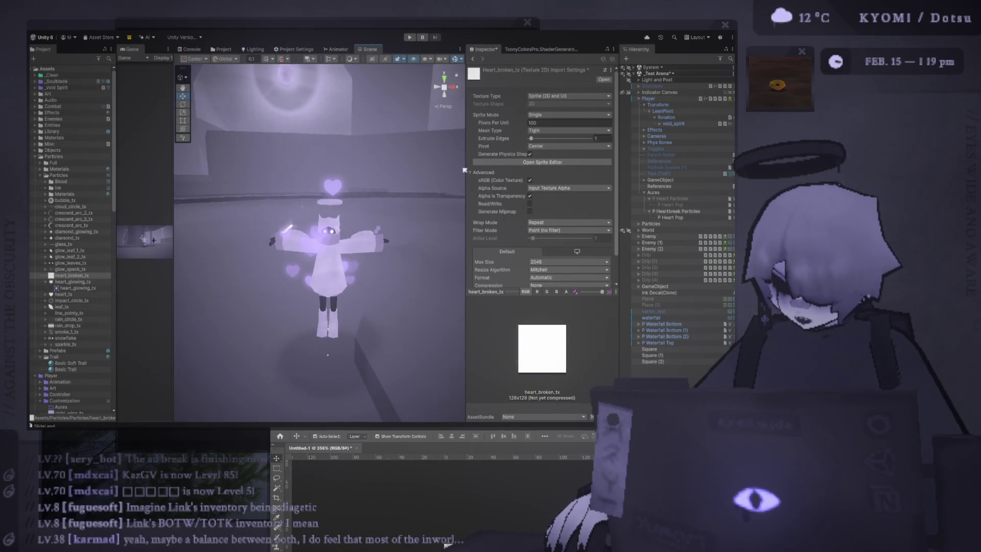
scroll(559, 286, "down", 2)
scroll(572, 176, "up", 2)
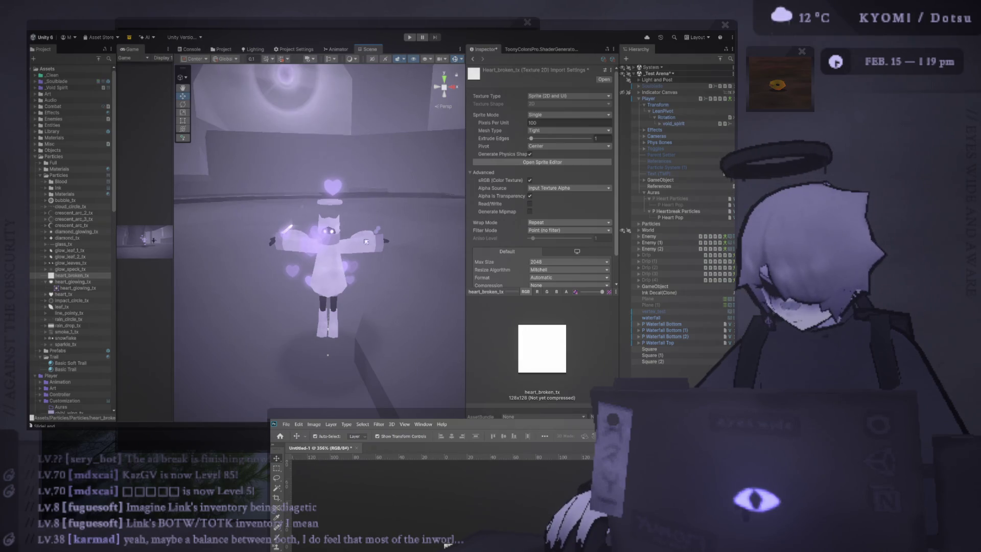
left_click(676, 212)
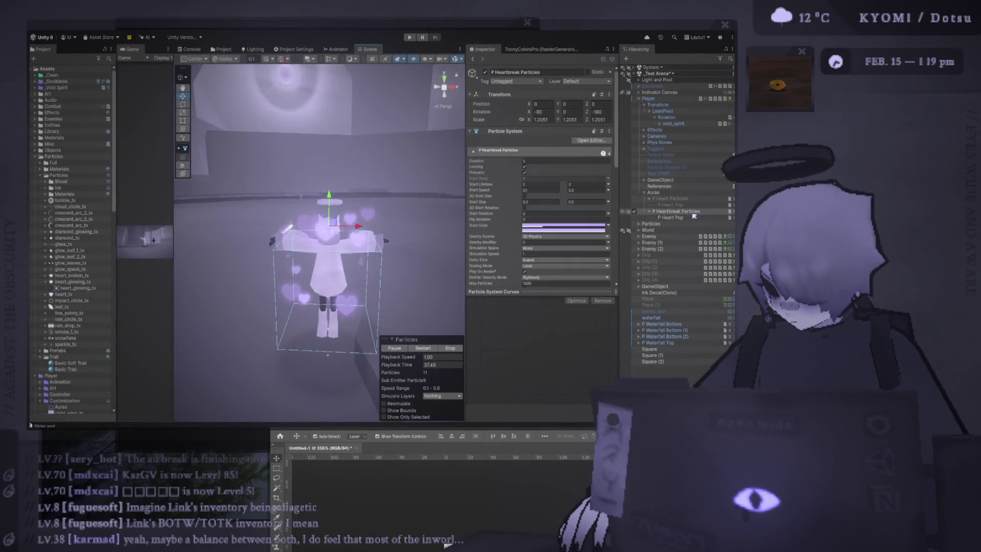
Assign heart_broken_tx as the Texture Sheet Animation sprite of P Heartbreak Particles.
scroll(577, 231, "down", 5)
left_click(560, 229)
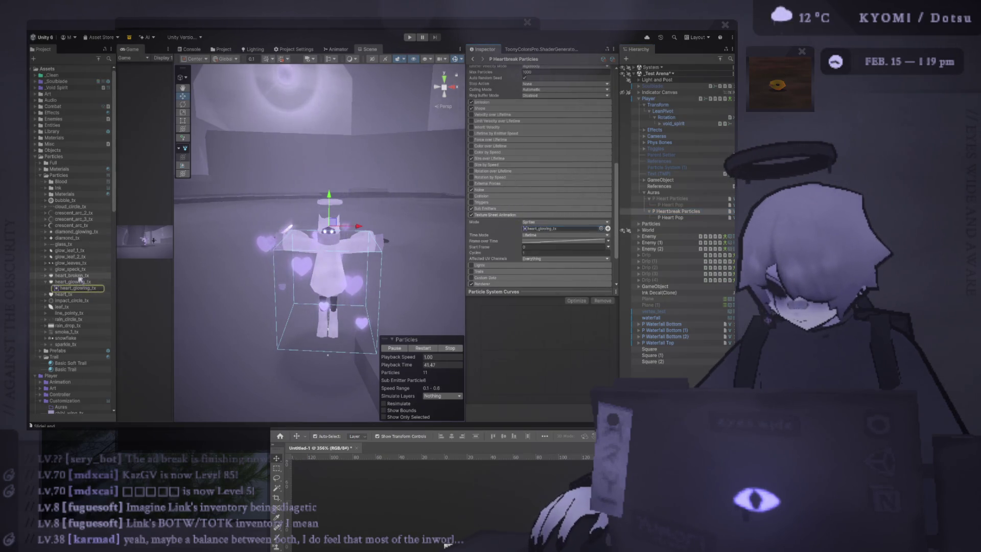
left_click(528, 229)
left_click_drag(71, 275, 527, 229)
scroll(308, 220, "up", 3)
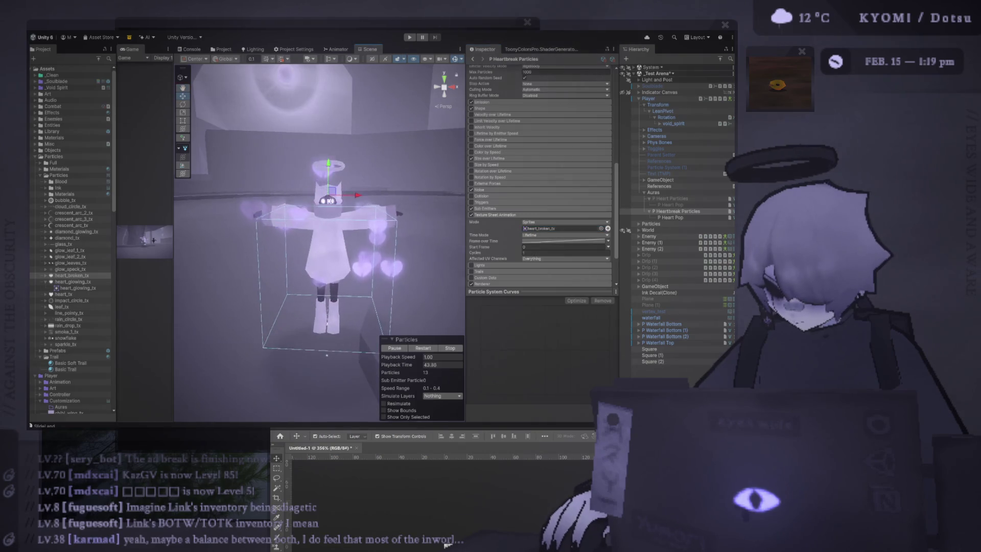
left_click_drag(309, 220, 305, 229)
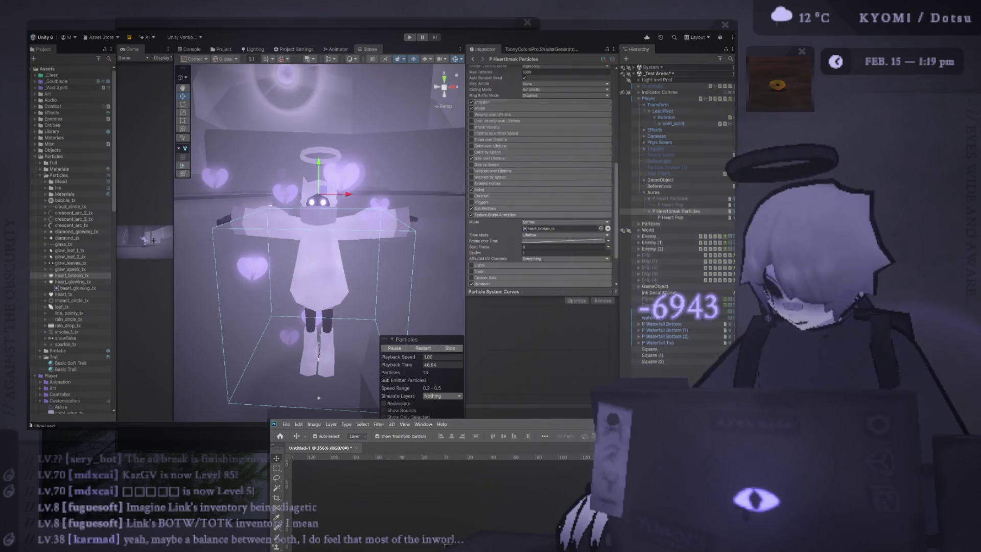
Add a new layer in Photoshop, then return to Unity to watch the broken hearts.
key("ctrl+shift+alt+n")
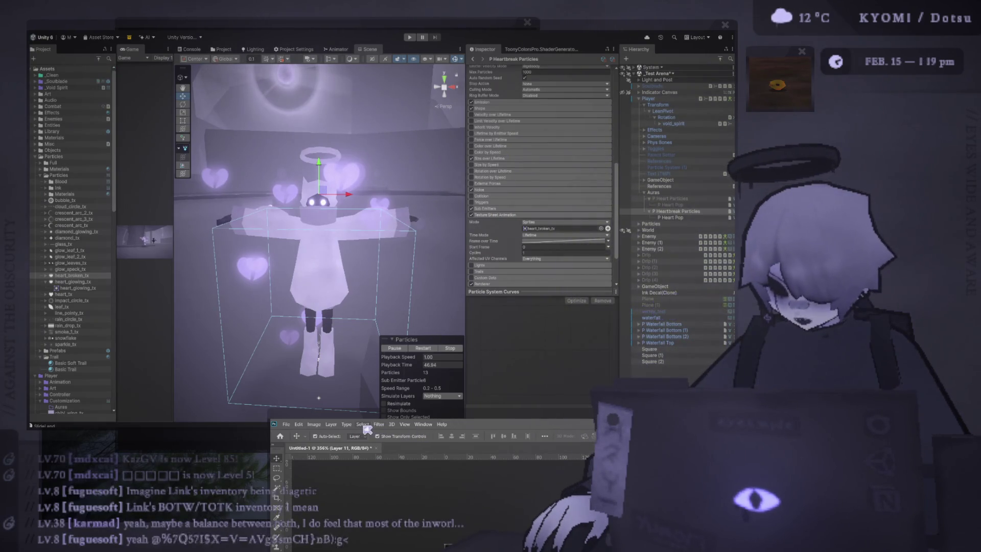
key("h")
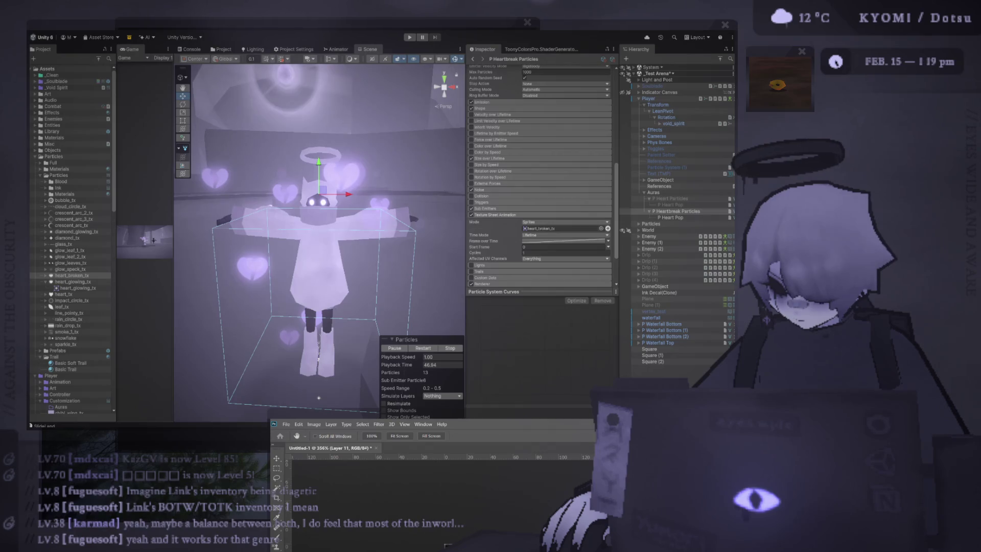
key("v")
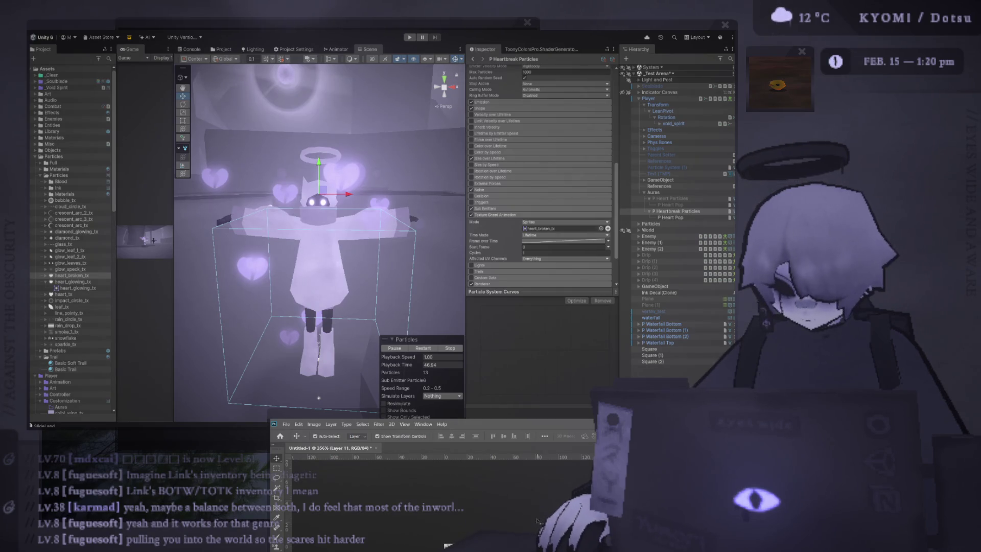
left_click(332, 177)
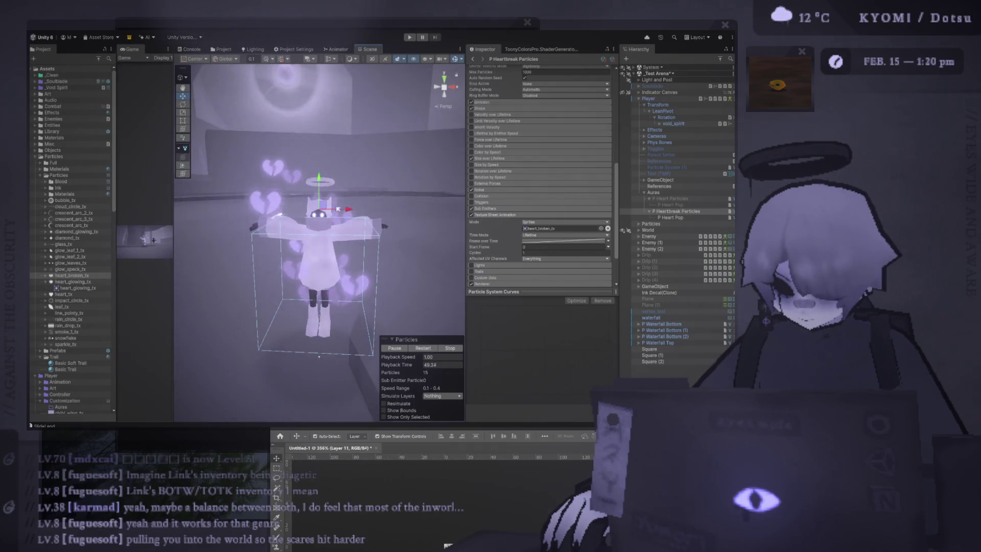
scroll(334, 184, "down", 4)
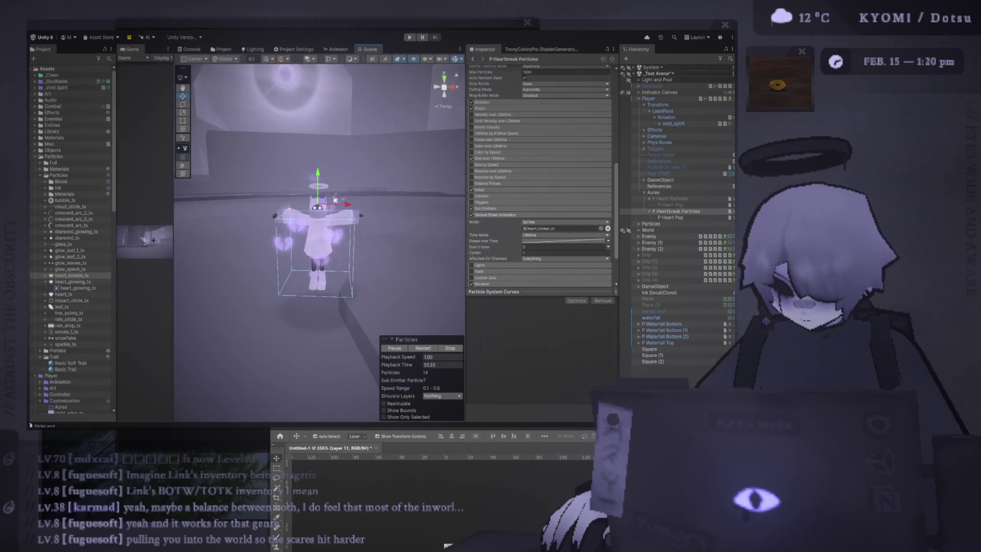
scroll(336, 201, "down", 2)
scroll(518, 163, "up", 10)
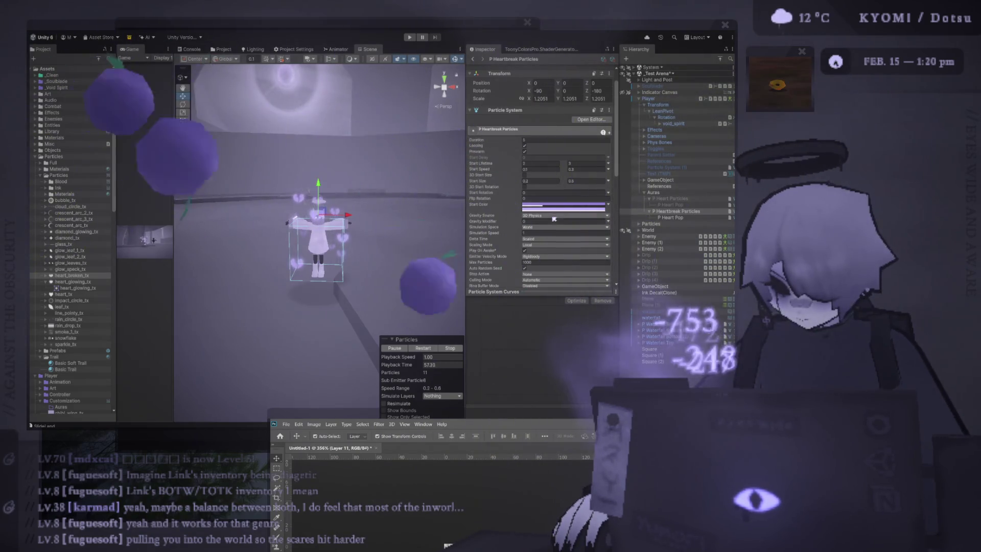
Restart the heartbreak particle preview several times, zooming the Scene view to inspect the burst.
left_click(582, 197)
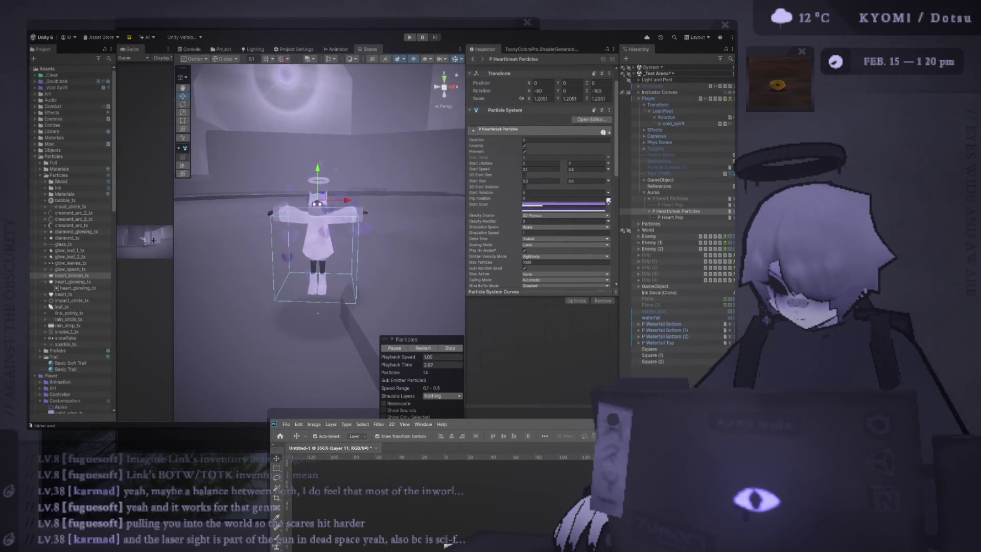
left_click(432, 348)
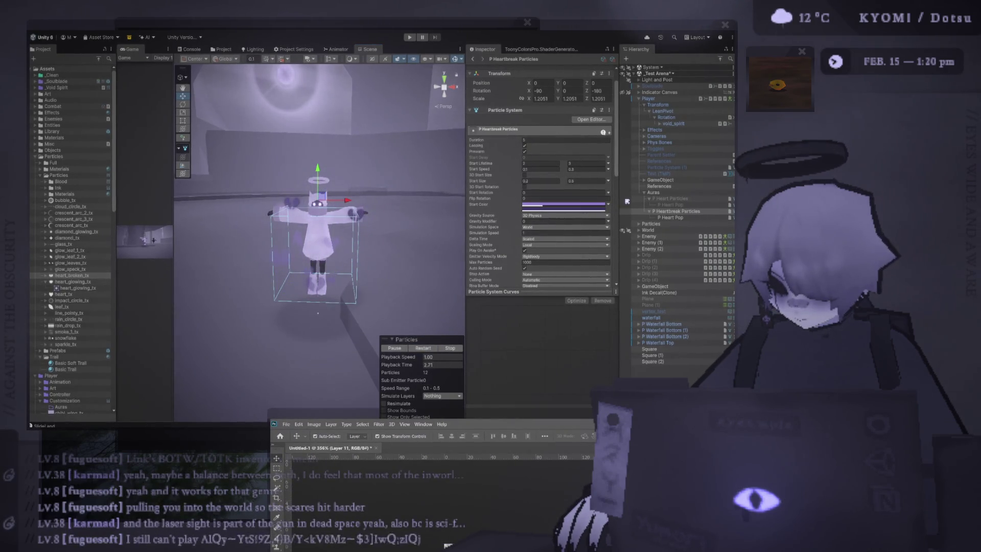
left_click(424, 346)
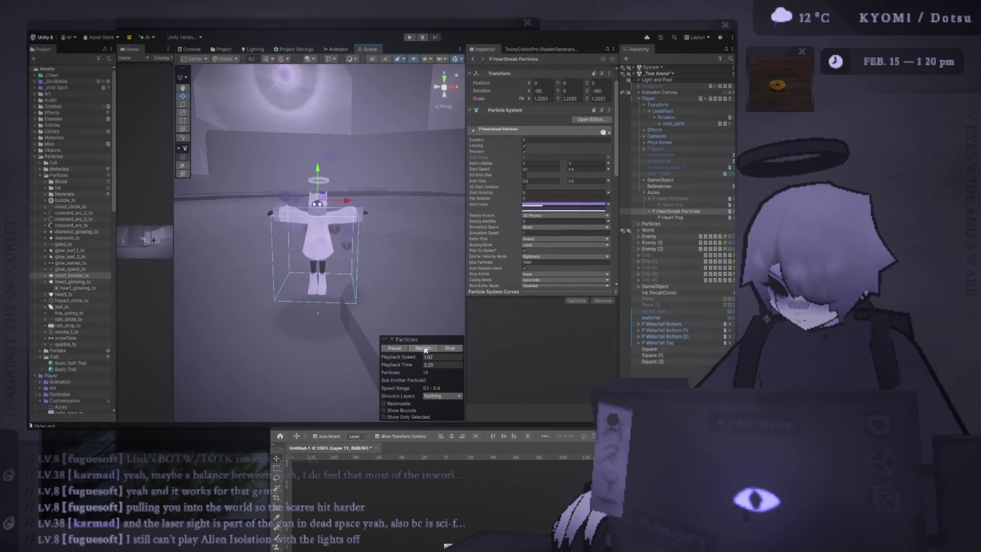
scroll(382, 220, "up", 2)
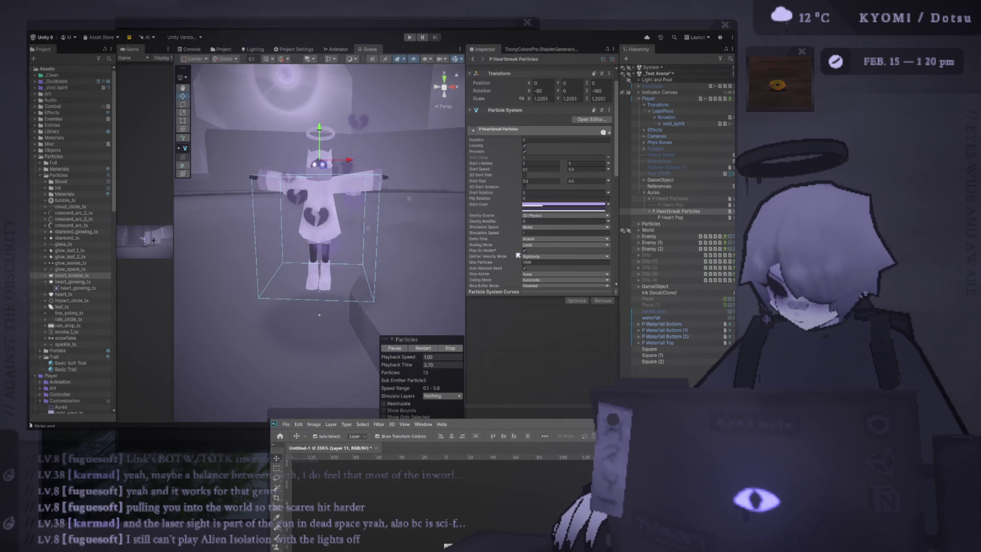
left_click(432, 348)
left_click(428, 351)
scroll(389, 251, "down", 3)
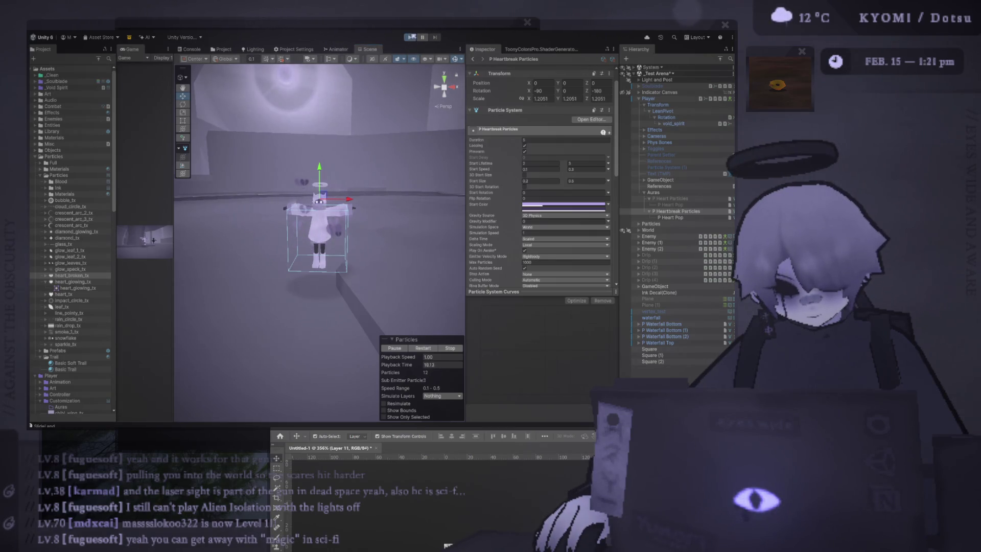
Play the game with the Game view maximized and scaled up, then stop it with Ctrl+P.
left_click(410, 37)
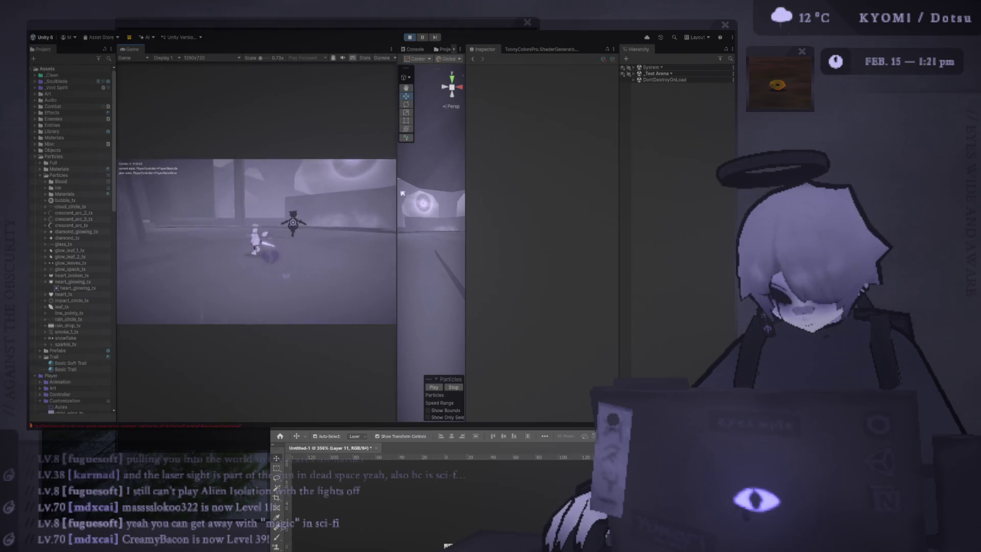
double_click(134, 49)
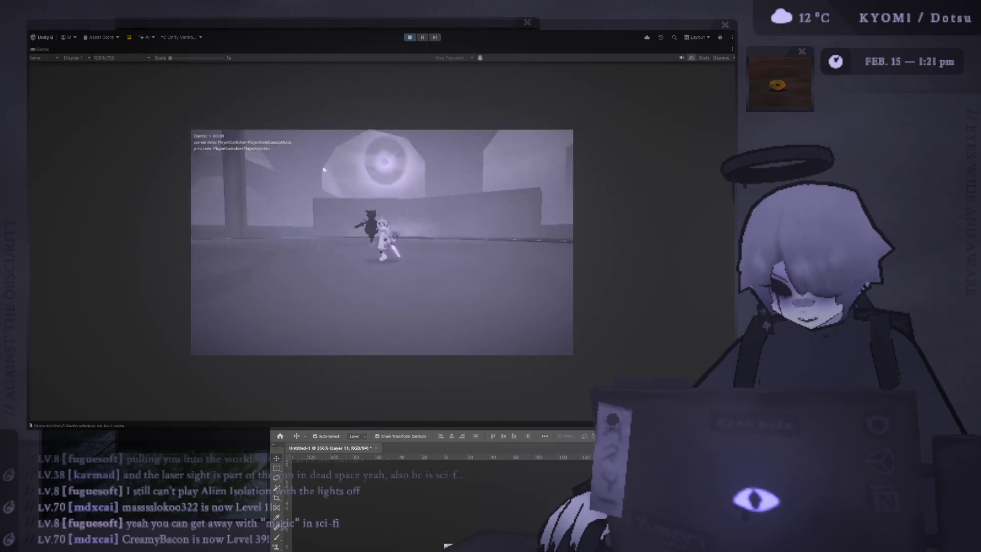
scroll(371, 237, "up", 3)
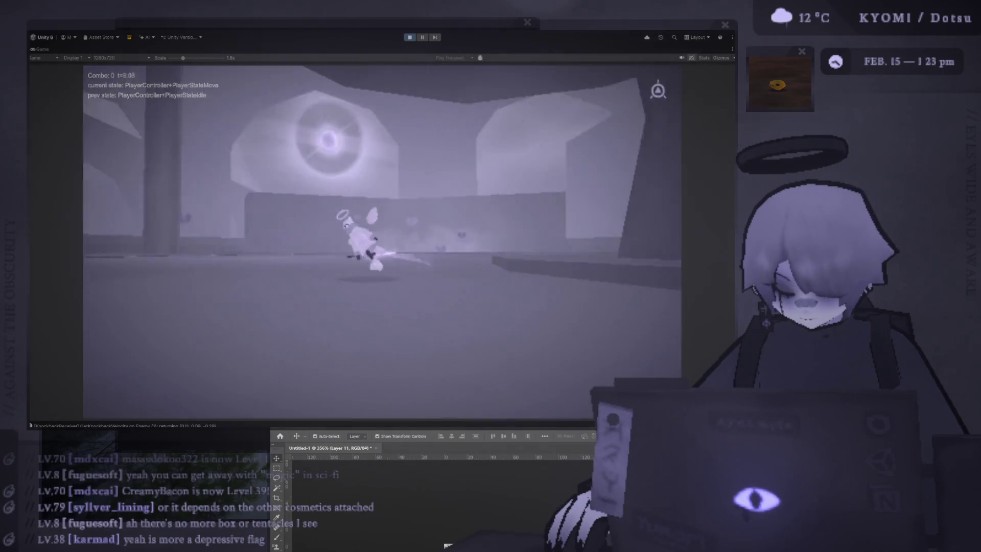
key("ctrl+p")
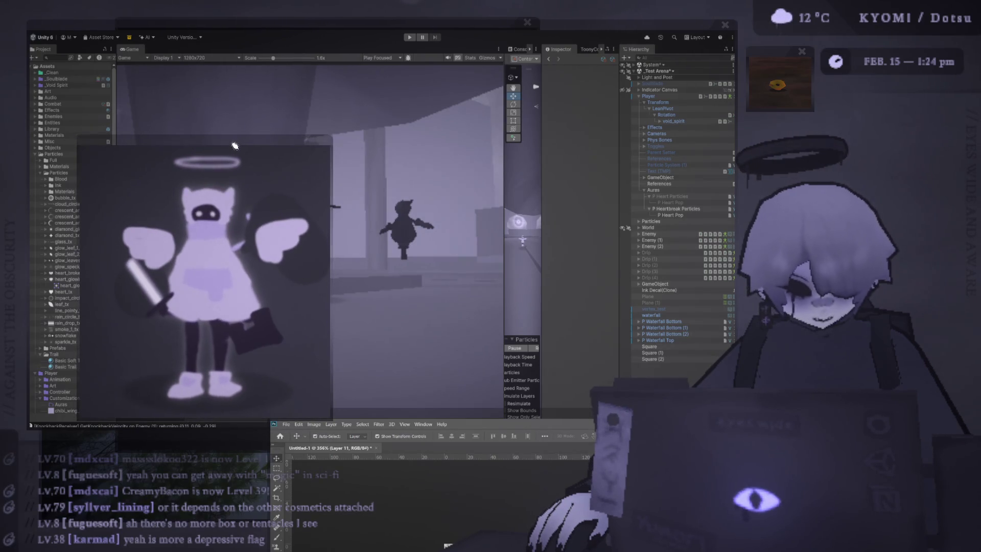
Move the winged-character reference image to the right beside the game view, then close it.
mouse_move(231, 139)
left_mouse_down()
mouse_move(280, 144)
mouse_move(521, 87)
left_mouse_up()
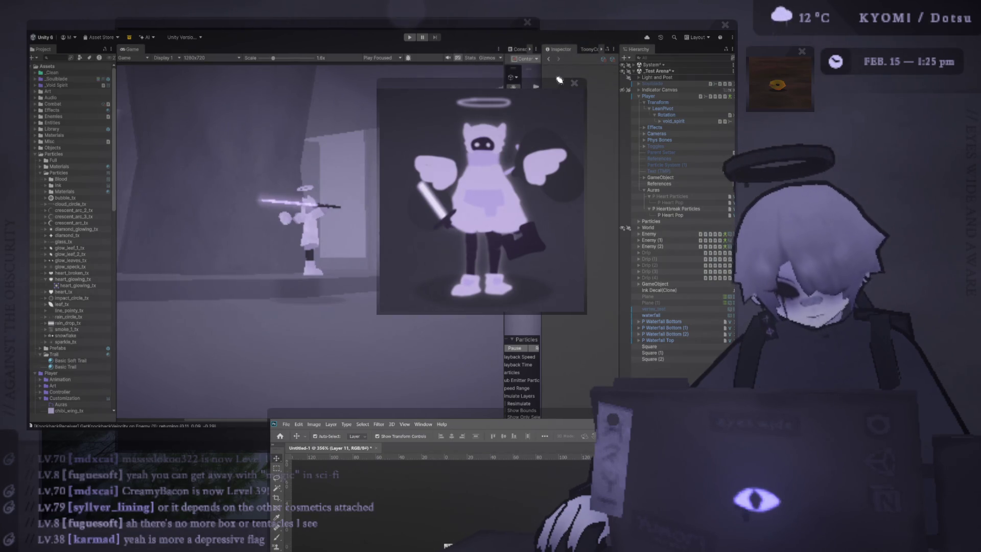
mouse_move(544, 89)
left_mouse_down()
mouse_move(462, 153)
mouse_move(462, 137)
mouse_move(403, 118)
mouse_move(435, 157)
mouse_move(440, 18)
mouse_move(438, 92)
left_mouse_up()
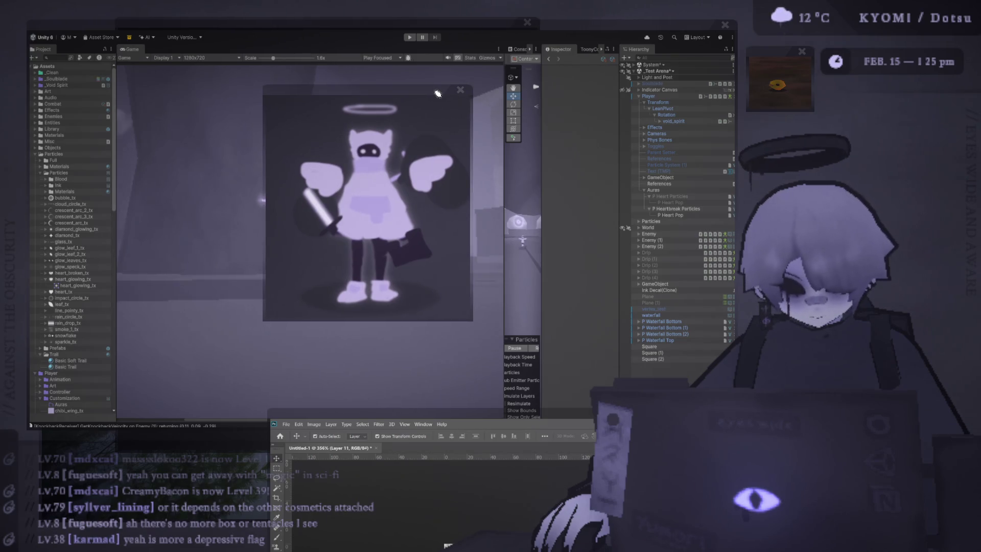
left_click_drag(364, 88, 628, 100)
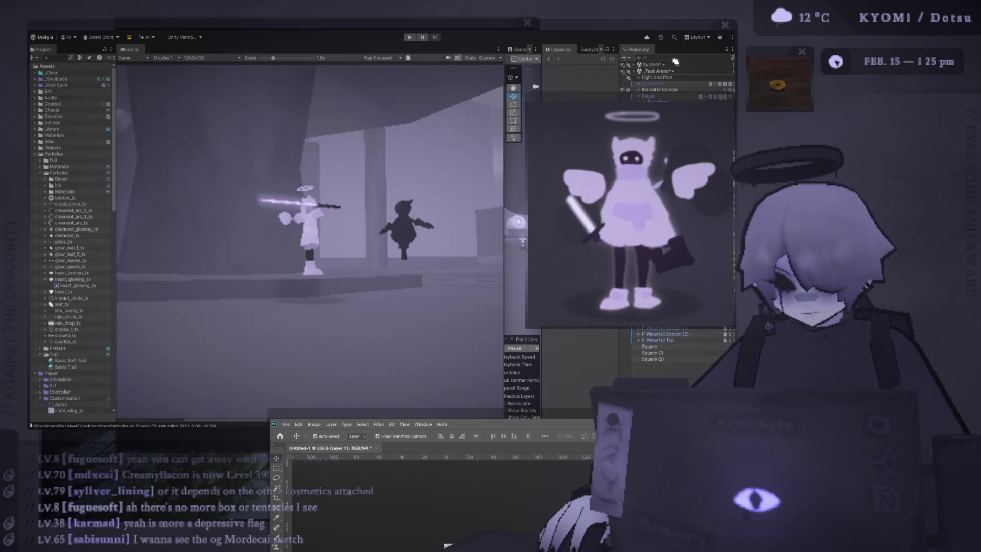
left_click_drag(671, 96, 529, 97)
left_click(581, 96)
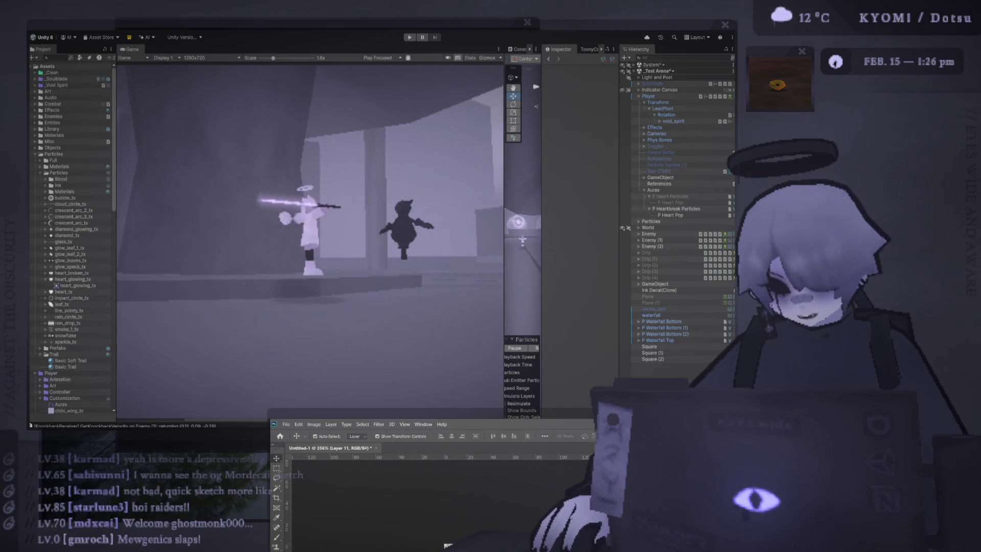
left_click(287, 234)
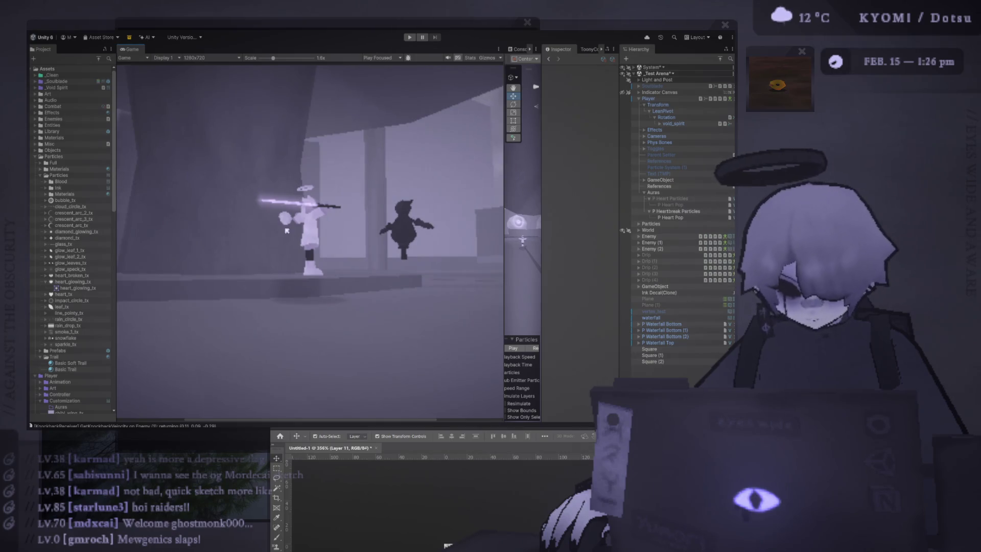
Start play mode with Ctrl+P to move the player around the arena past the enemy.
key("ctrl+p")
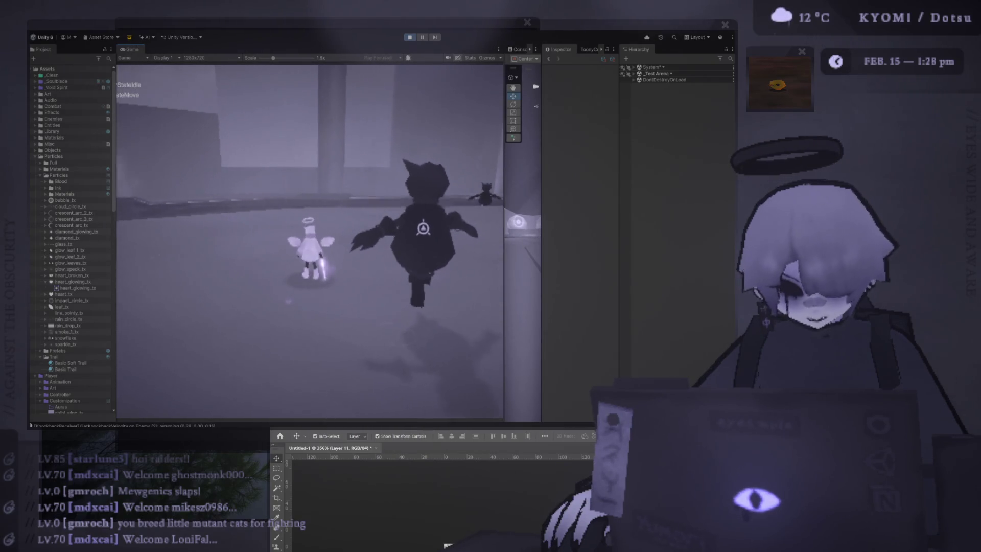
Exit play mode, widen the Scene view, narrow the Game view, and select the glowing plane.
left_click(410, 37)
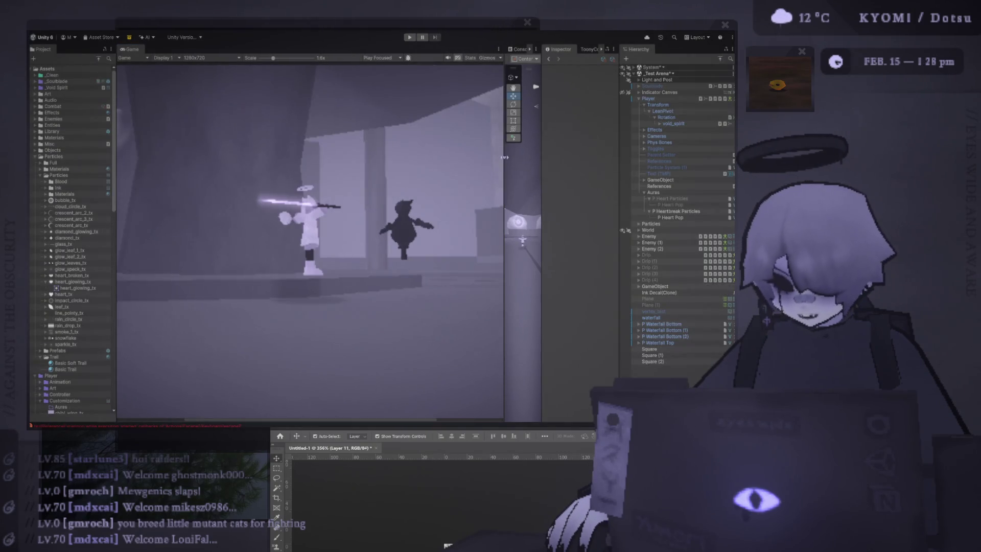
left_click_drag(503, 156, 229, 155)
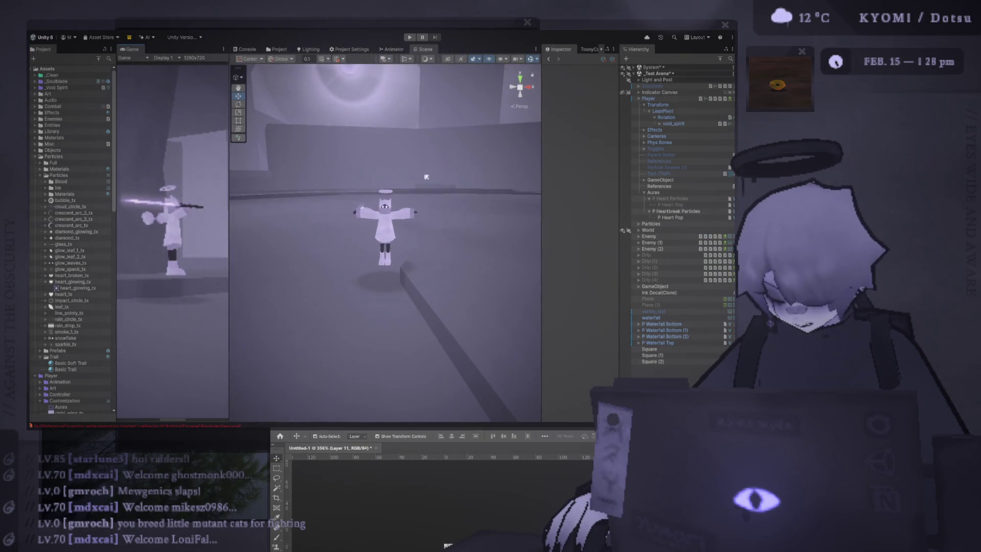
left_click_drag(539, 171, 469, 170)
left_click_drag(115, 152, 97, 156)
left_click_drag(229, 158, 188, 161)
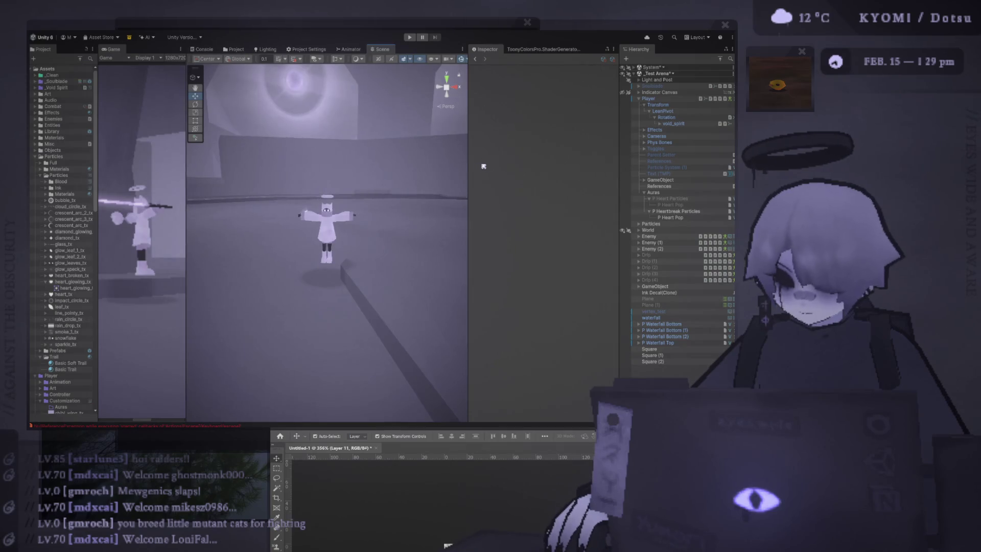
left_click_drag(468, 177, 584, 178)
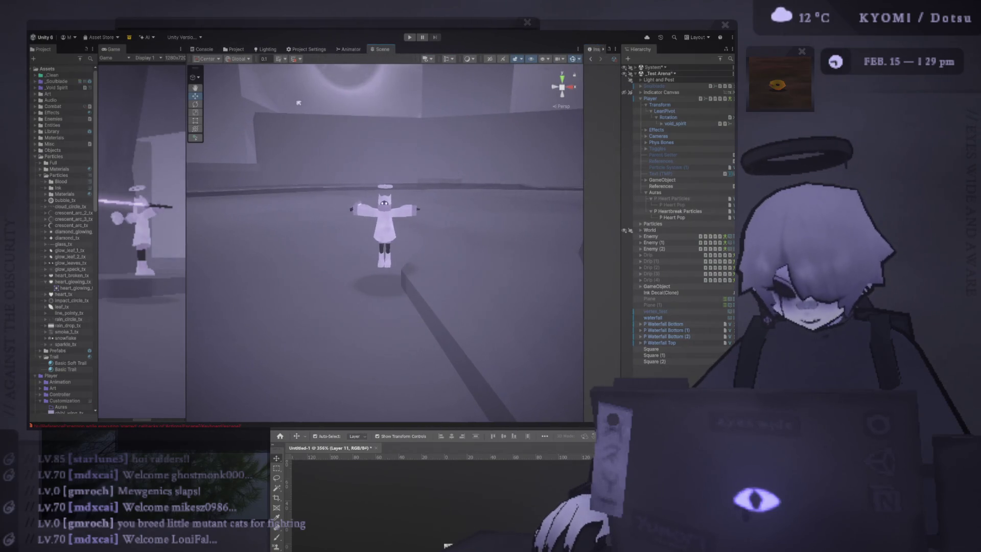
left_click(336, 164)
Orbit the Scene view upward and widen the Inspector and Hierarchy panels.
left_click_drag(337, 164, 372, 196)
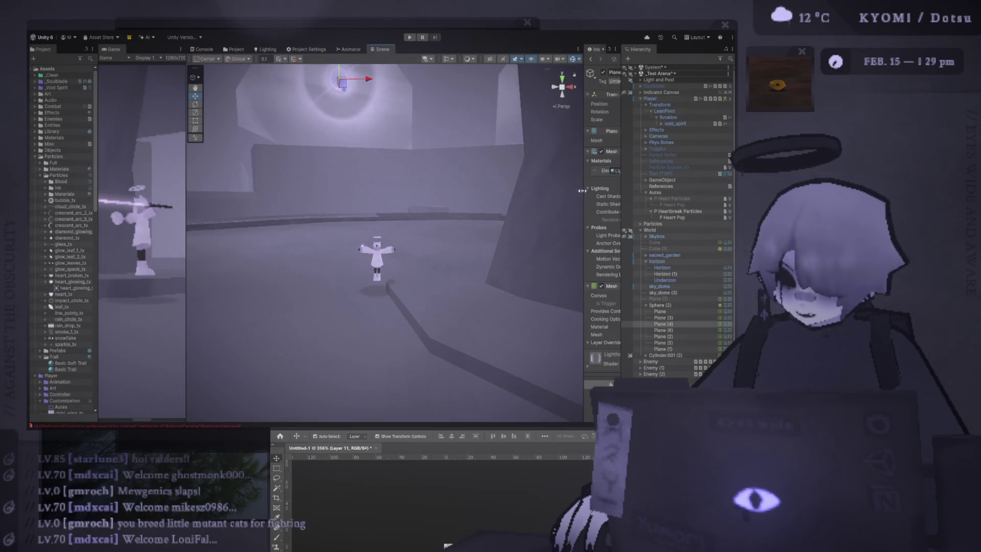
left_click_drag(583, 190, 488, 191)
left_click_drag(620, 185, 611, 184)
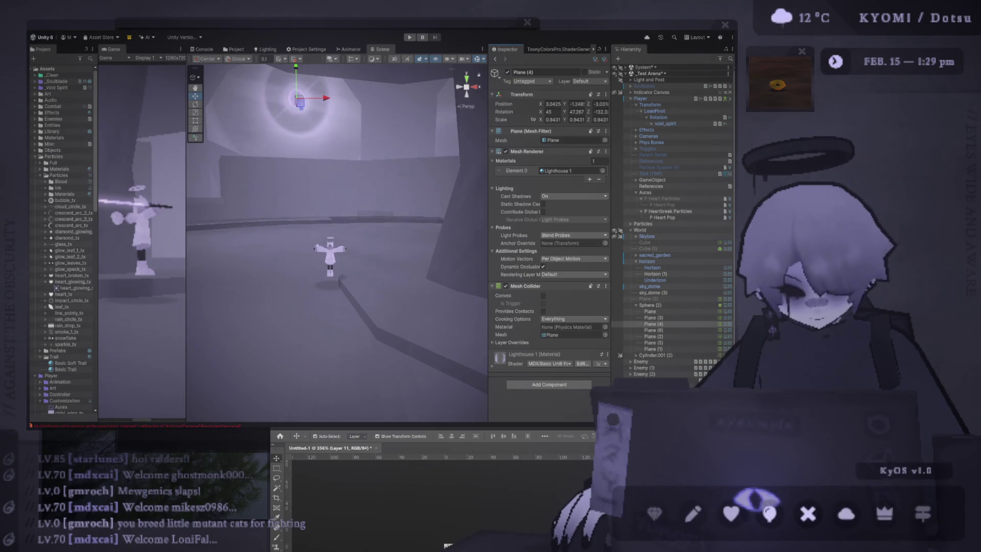
Switch to Photoshop and back, then select P Heartbreak Particles to show its settings.
left_click(447, 546)
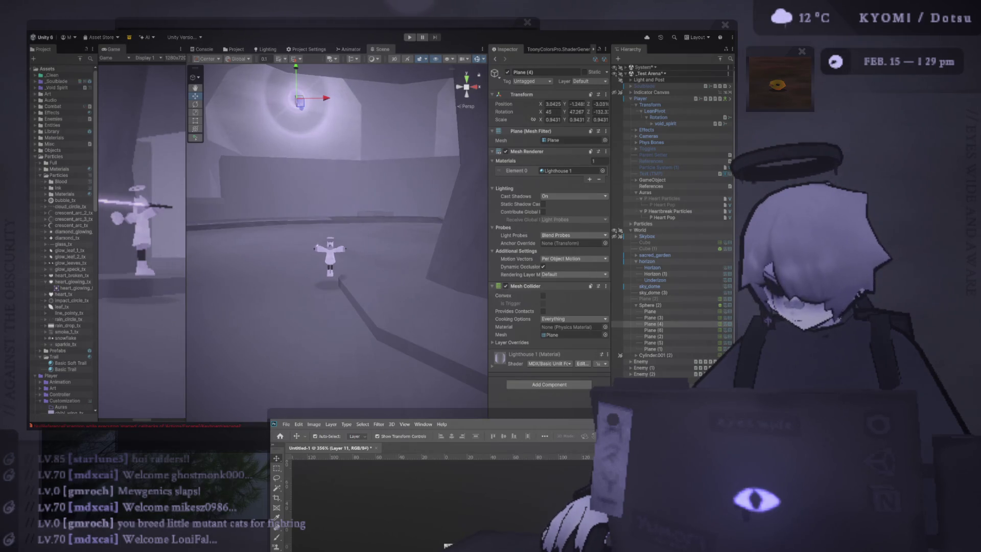
left_click(339, 147)
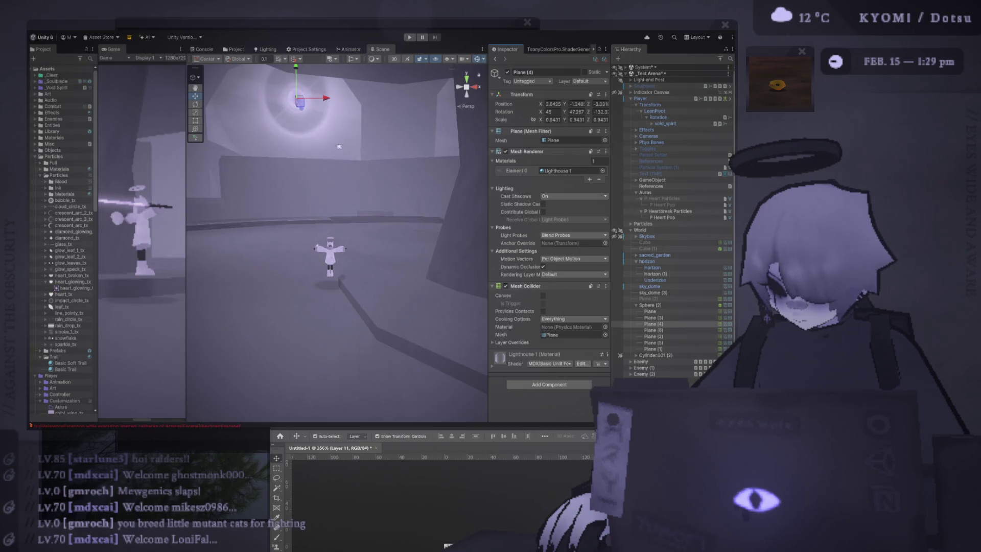
left_click(448, 545)
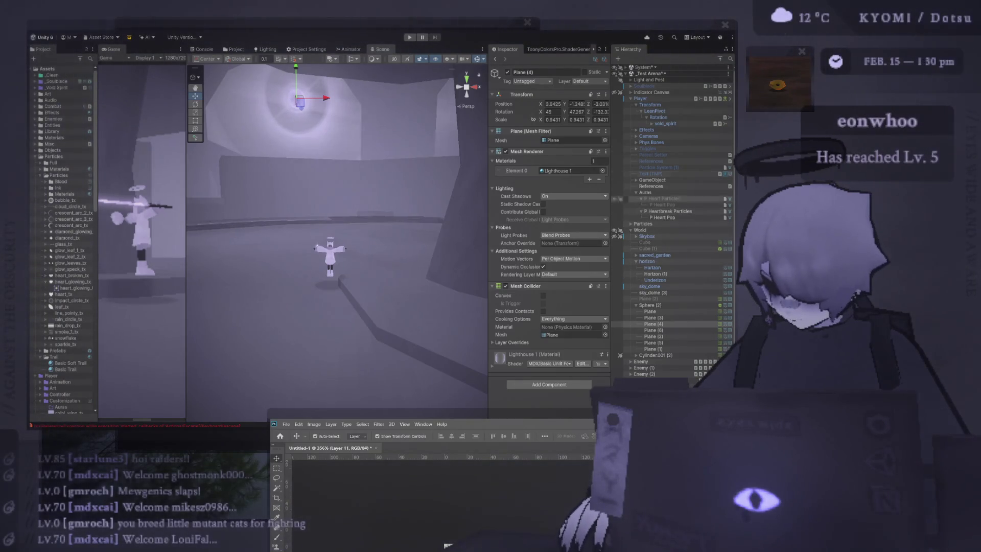
left_click(669, 211)
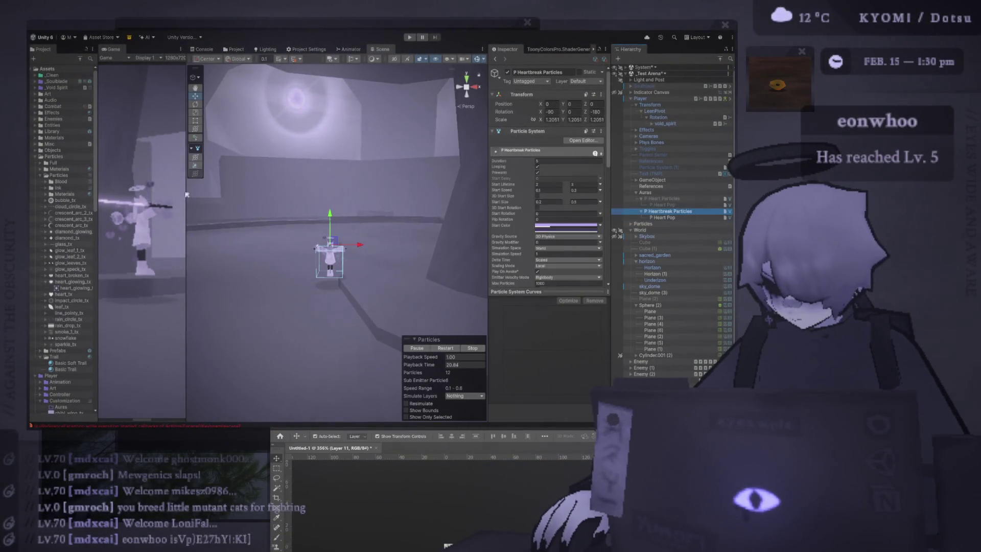
Duplicate the heartbreak particle system and disable the original.
left_click_drag(187, 195, 159, 195)
key("ctrl+d")
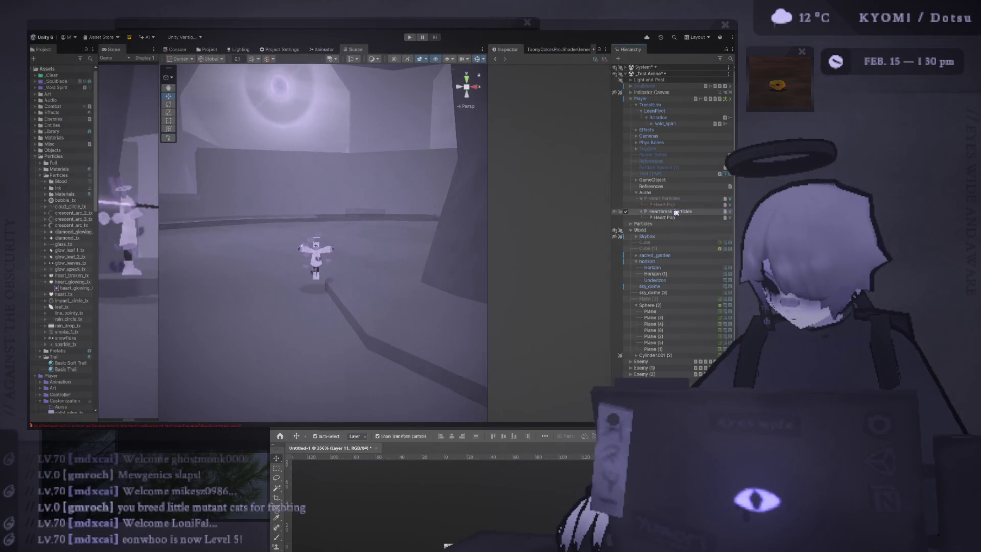
left_click(626, 211)
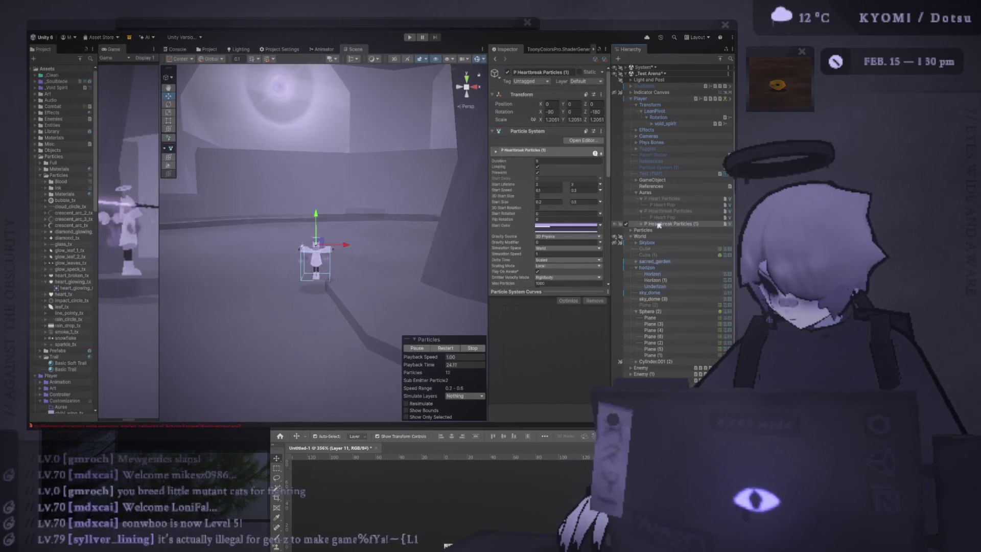
key("f")
Swap the copy's Texture Sheet Animation sprite to diamond_tx and restart the preview.
left_click_drag(488, 234, 387, 234)
scroll(506, 225, "down", 10)
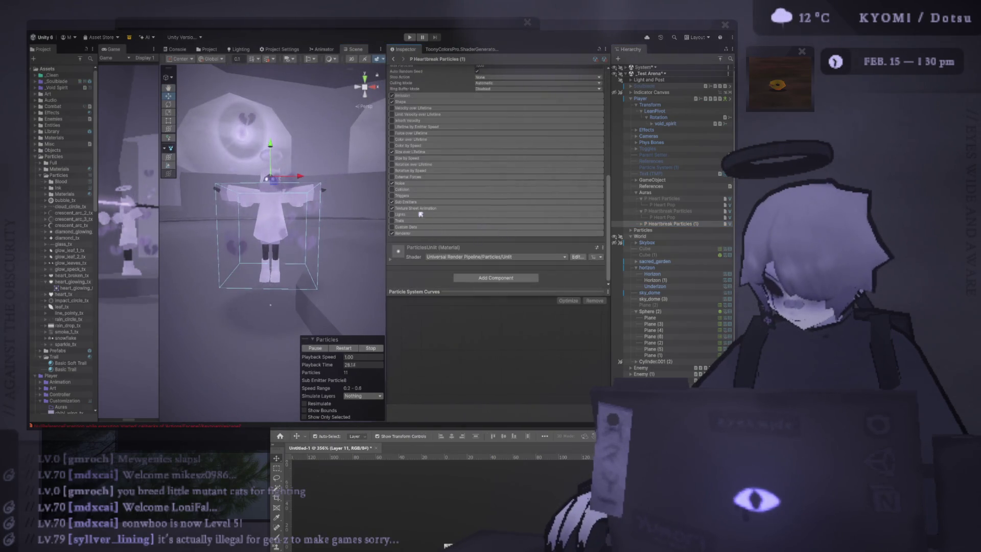
left_click(540, 223)
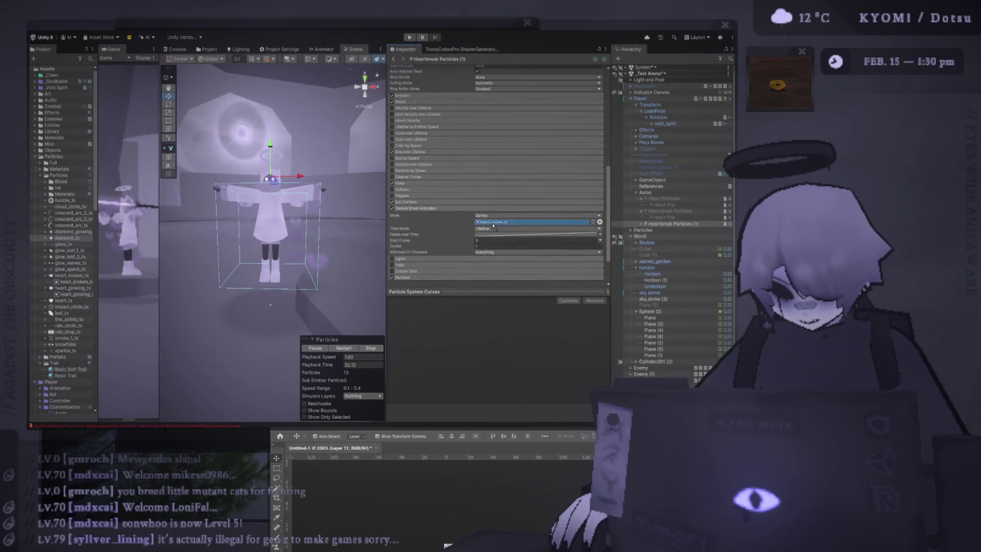
left_click_drag(501, 225, 502, 225)
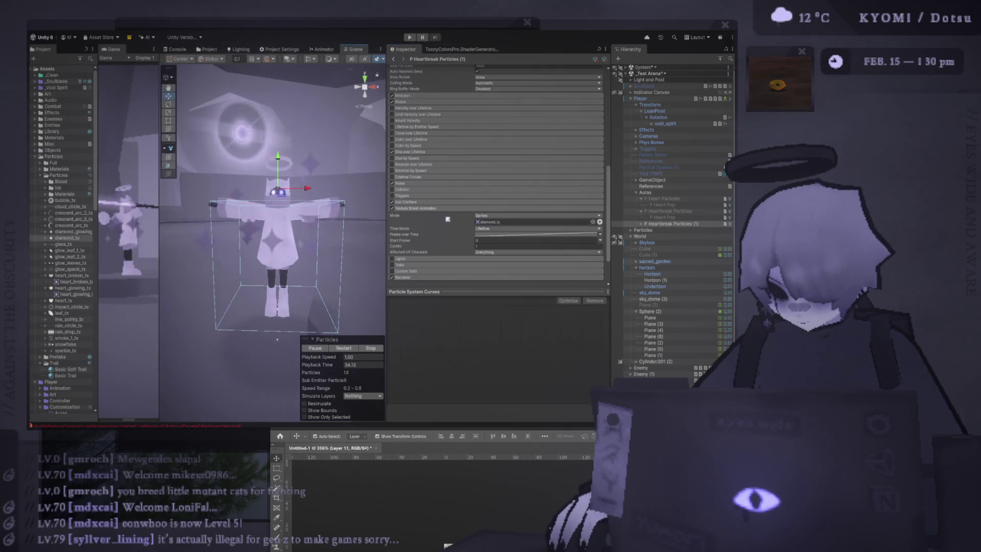
scroll(511, 215, "up", 10)
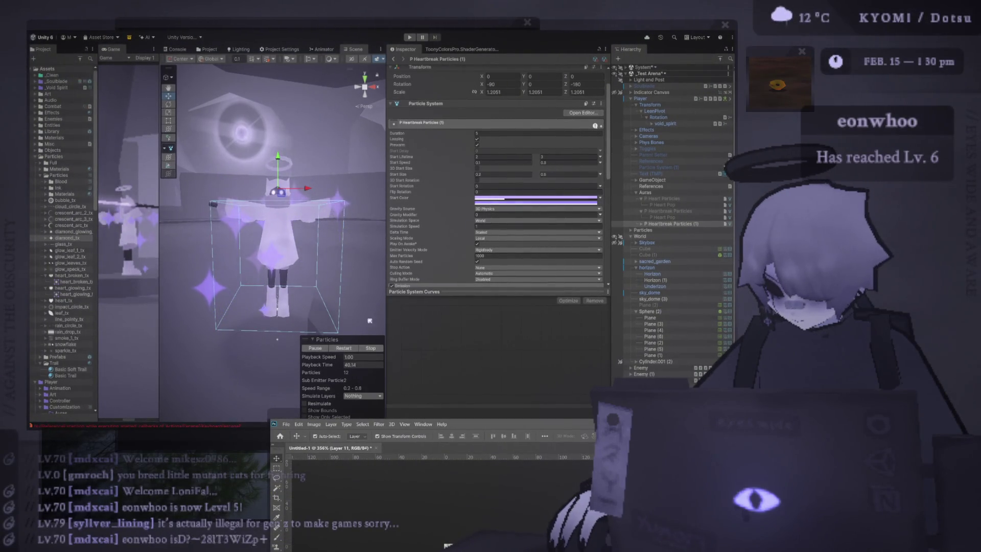
left_click(351, 350)
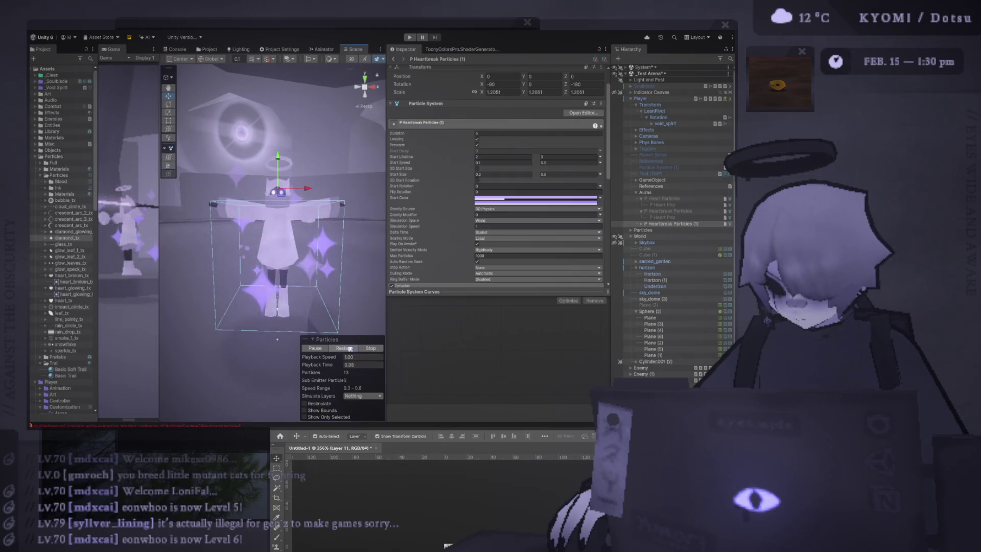
key("alt+Tab")
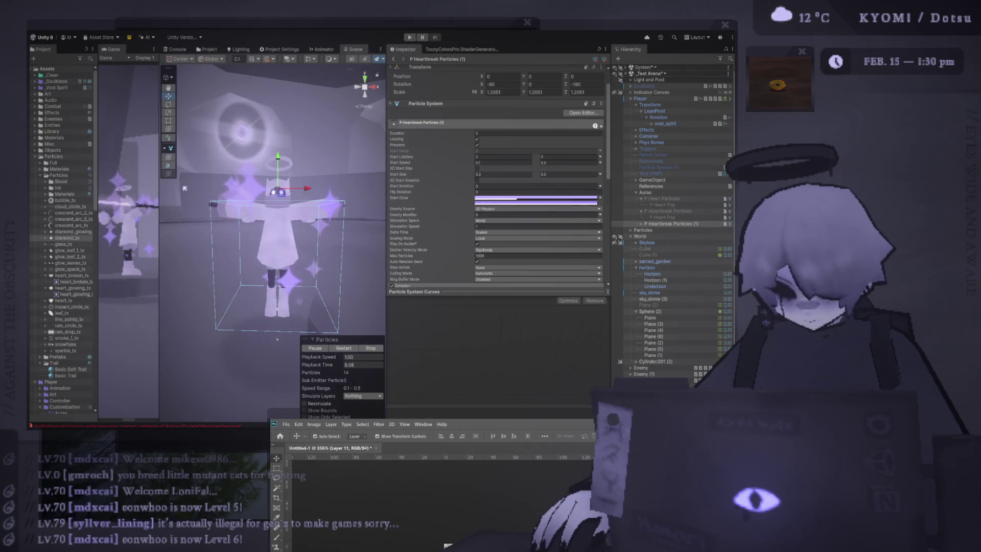
left_click_drag(159, 205, 256, 205)
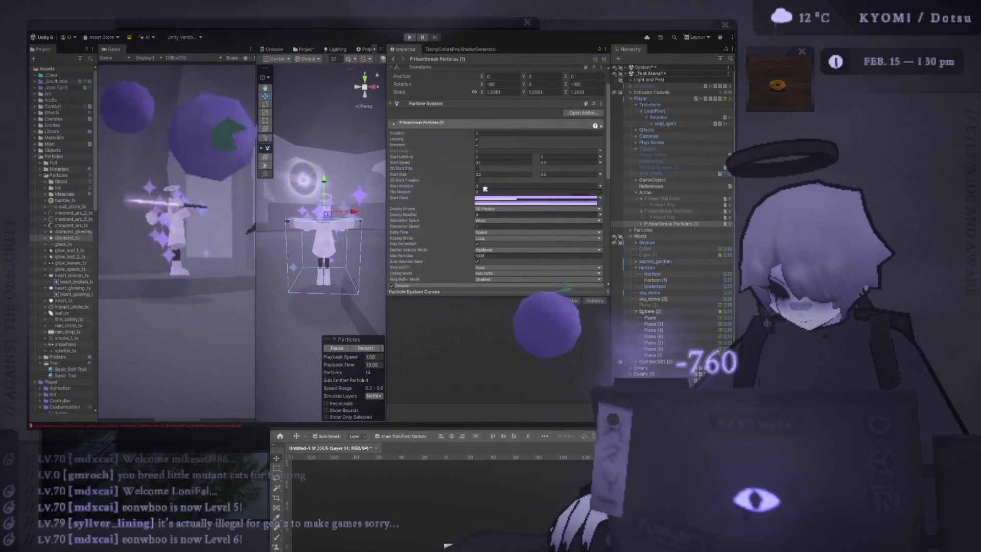
Assign the Basic Glow Particles URP material to the sparkles' Renderer module.
scroll(498, 211, "down", 5)
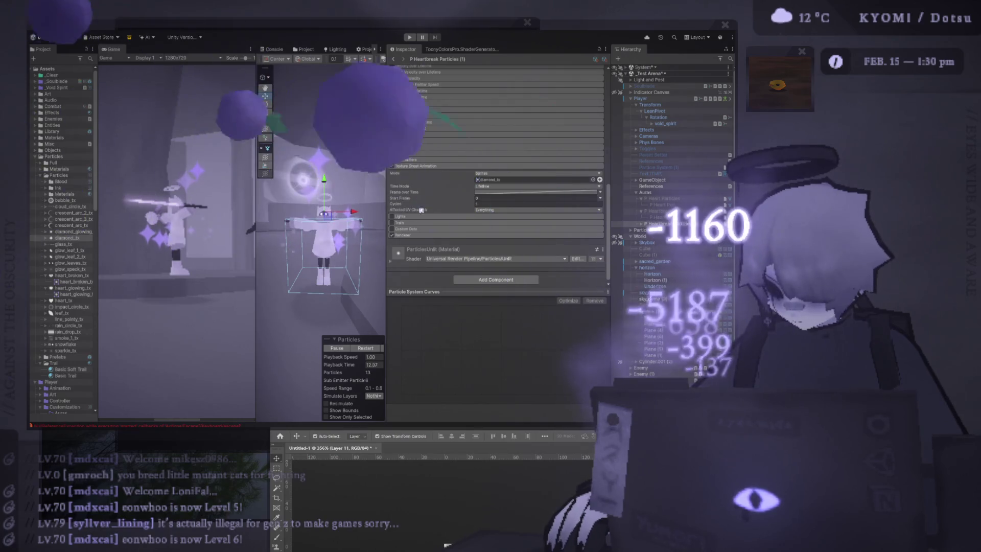
left_click(481, 236)
left_click(506, 255)
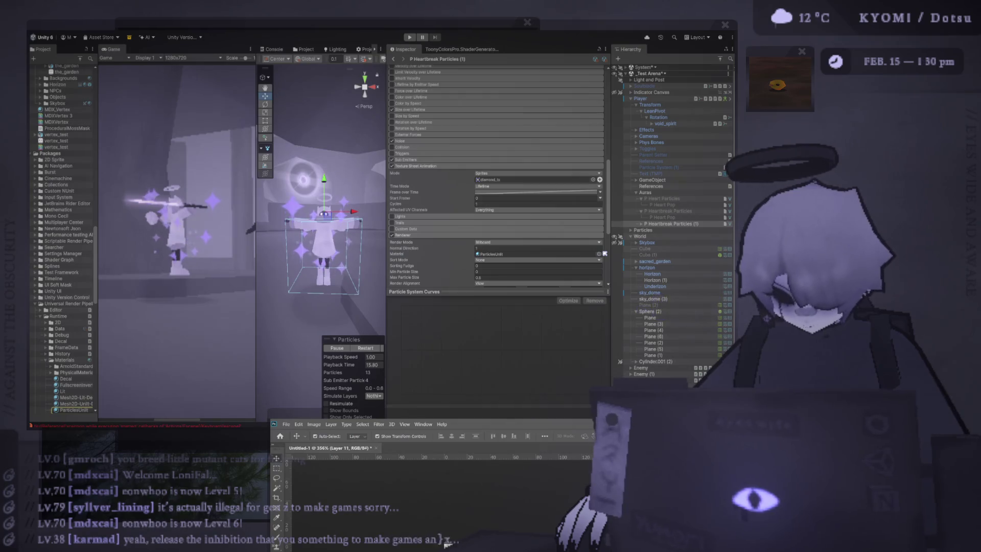
left_click_drag(634, 247, 501, 256)
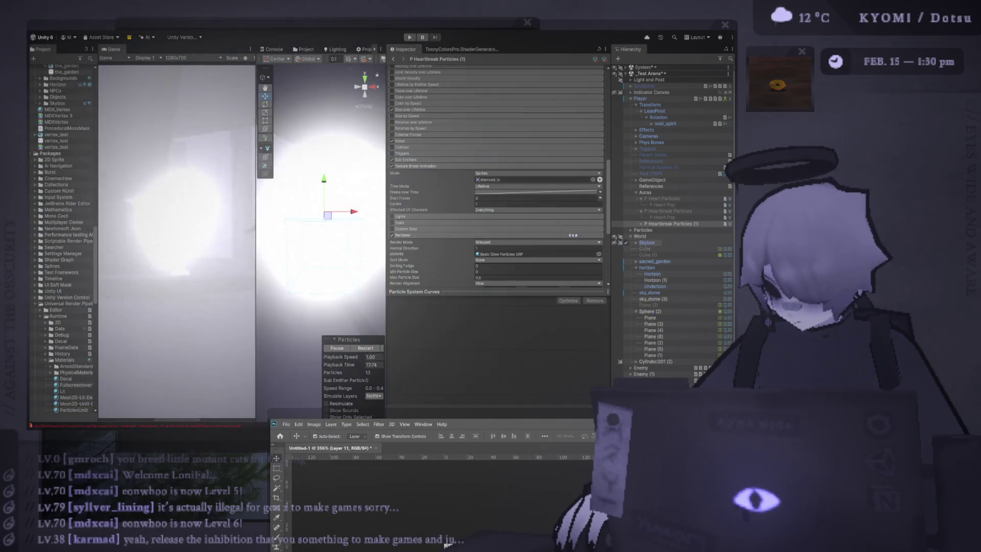
left_click(501, 256)
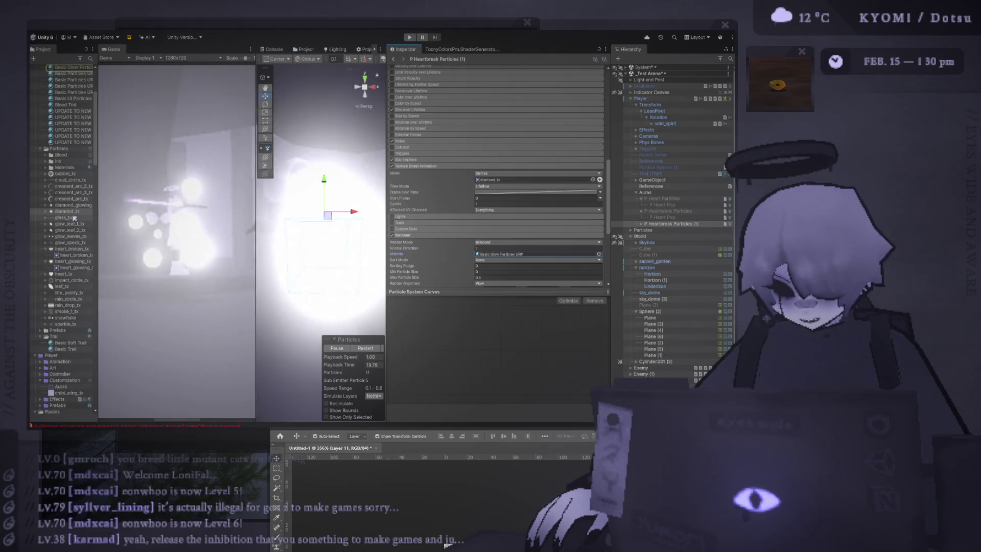
left_click_drag(97, 160, 122, 169)
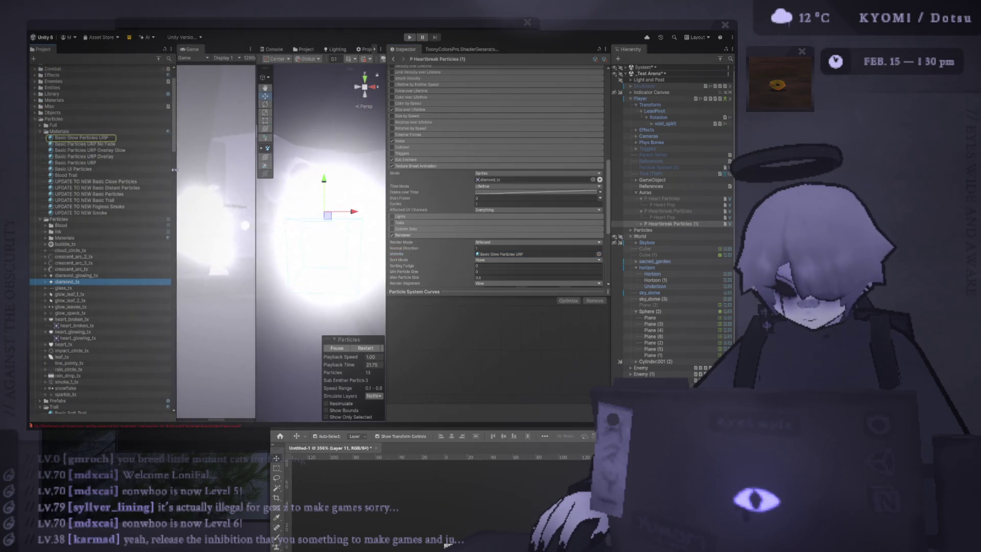
scroll(495, 208, "up", 10)
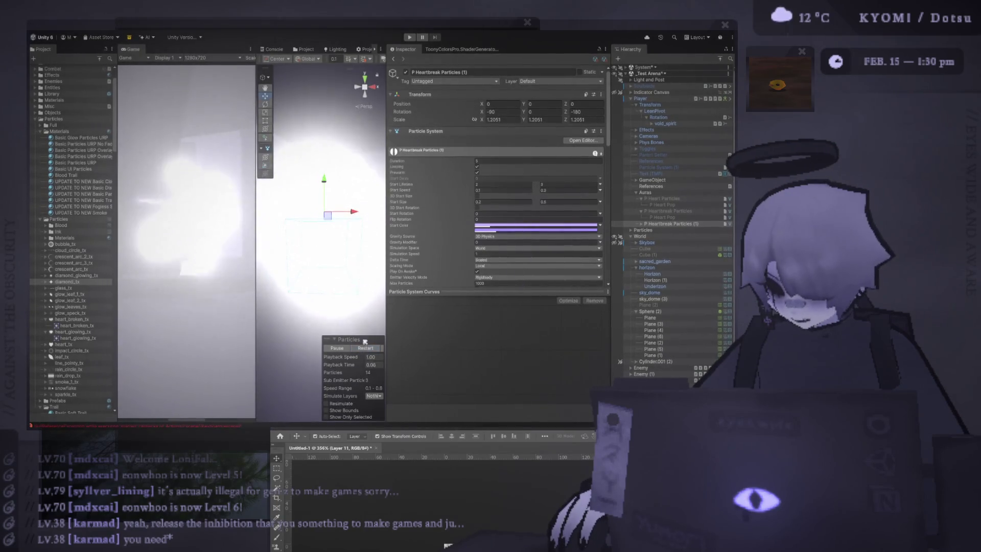
scroll(498, 226, "down", 5)
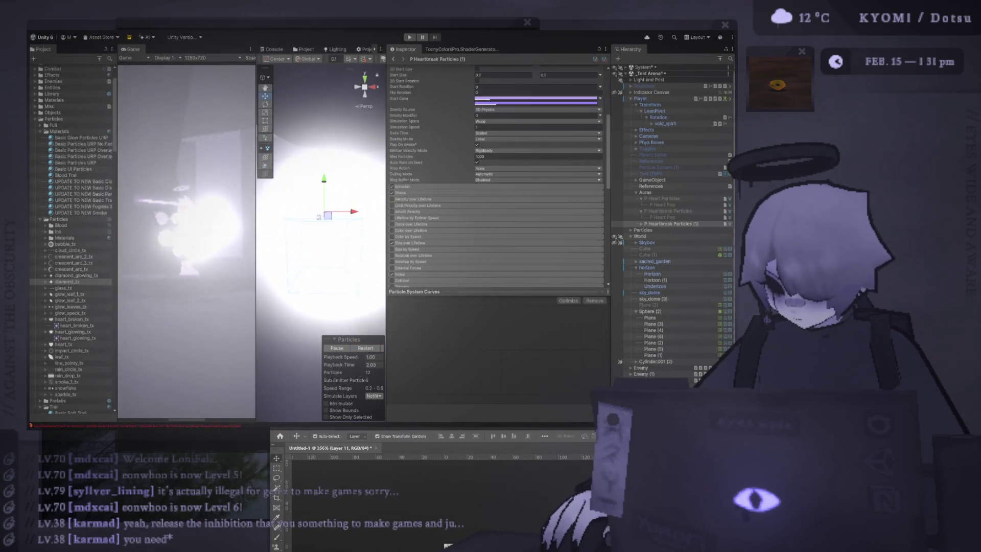
Duplicate Basic Particles URP and rename the copy Soft Glow Particles URP.
left_click(93, 140)
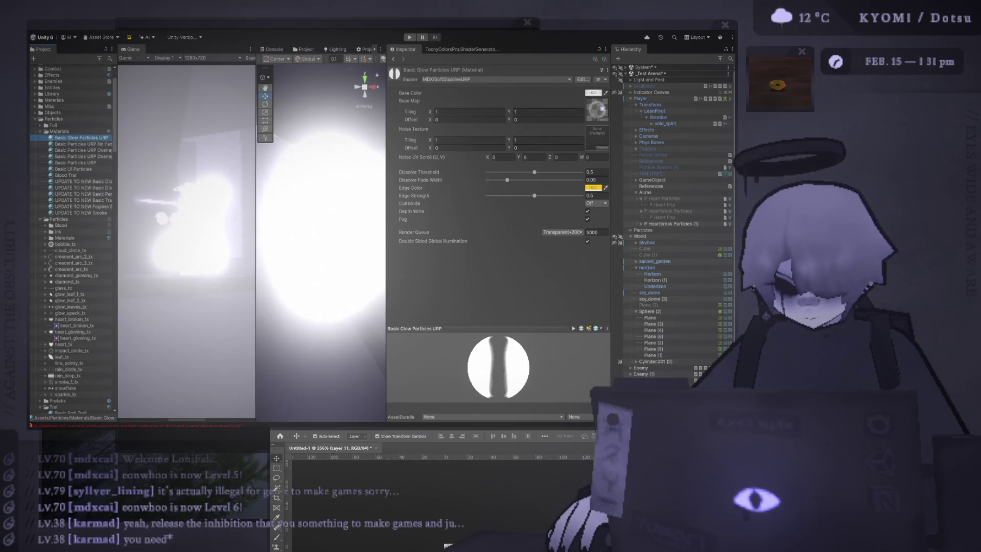
left_click_drag(117, 144, 153, 152)
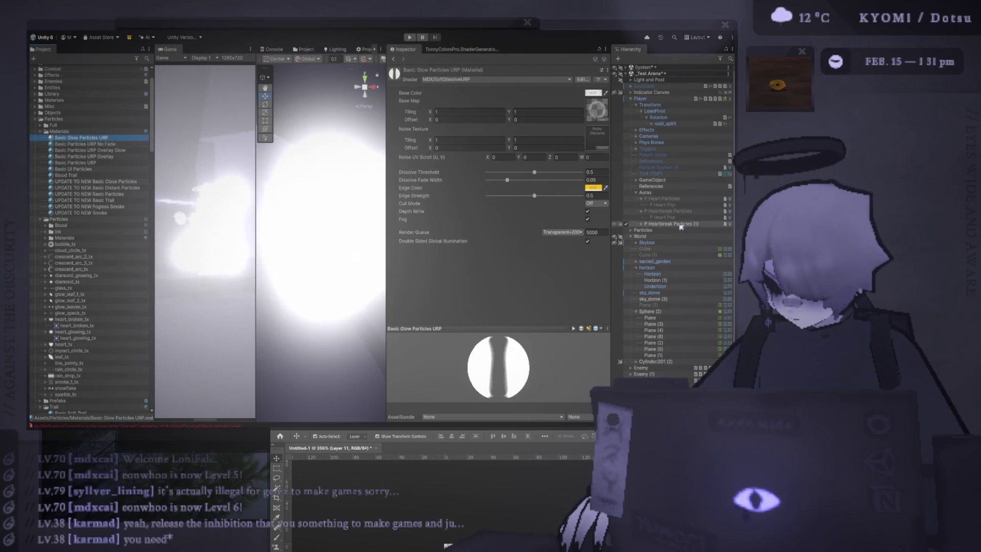
left_click(110, 162)
key("ctrl+d")
left_click(88, 144)
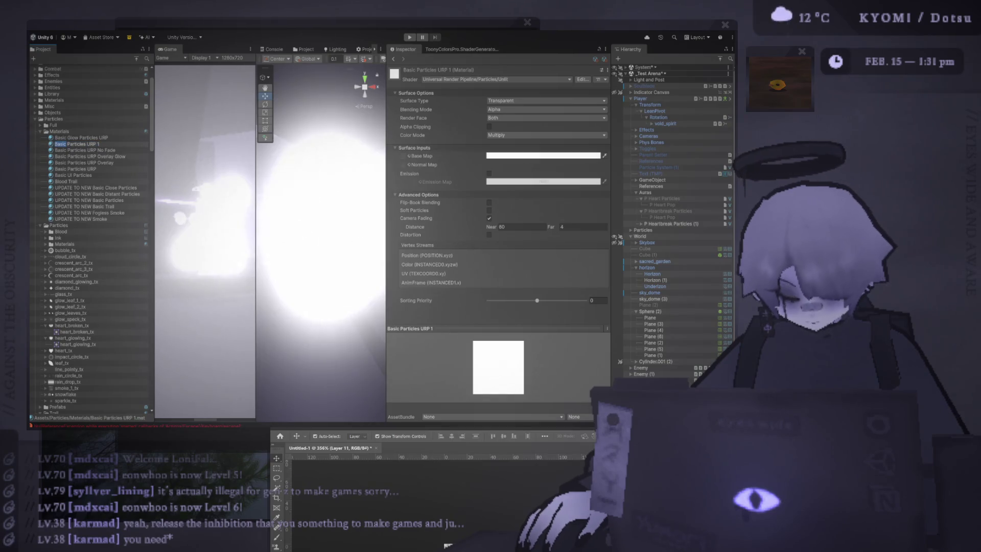
type("Soft")
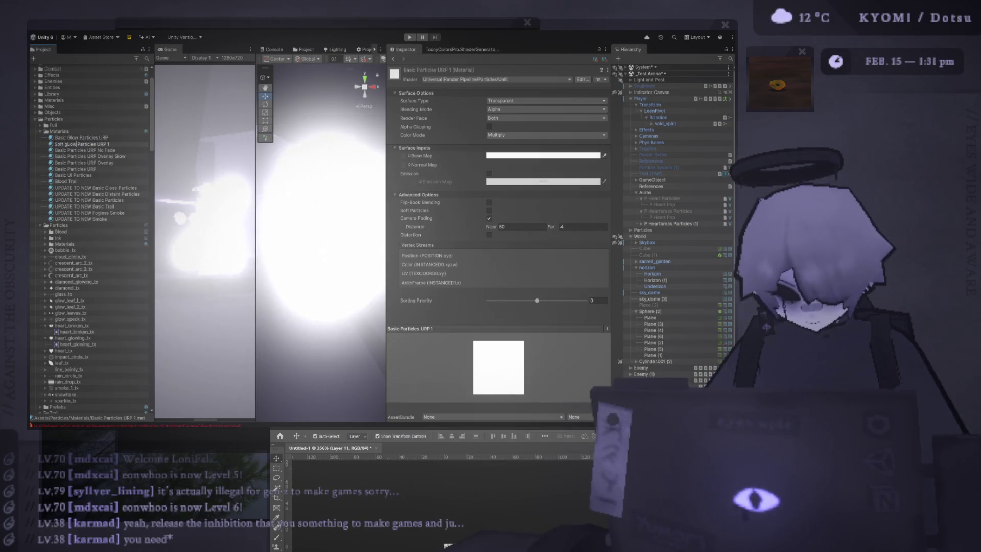
type(" Gl")
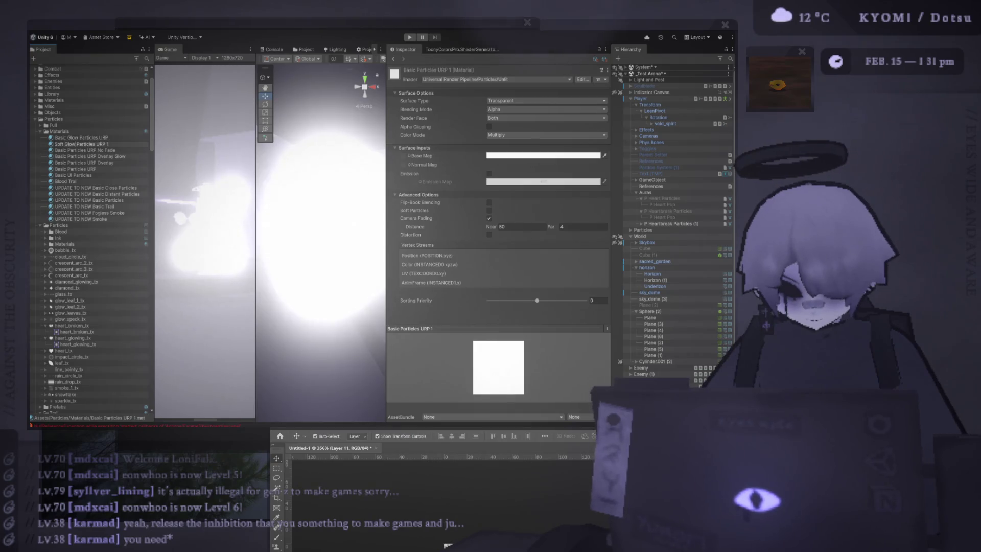
key("BackSpace")
key("BackSpace")
key("Return")
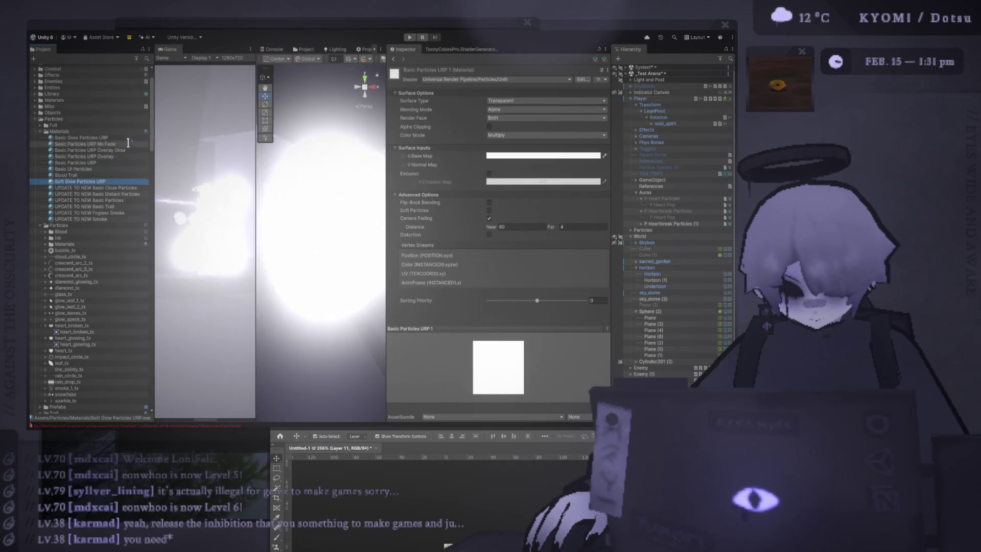
Assign Soft Glow Particles URP as the sparkle system's renderer material.
left_click(674, 225)
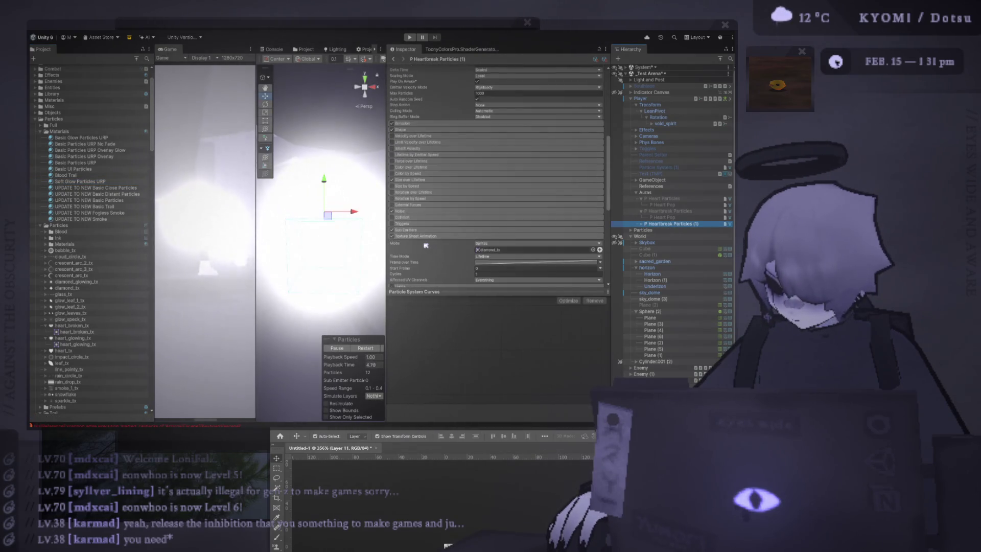
scroll(426, 246, "down", 4)
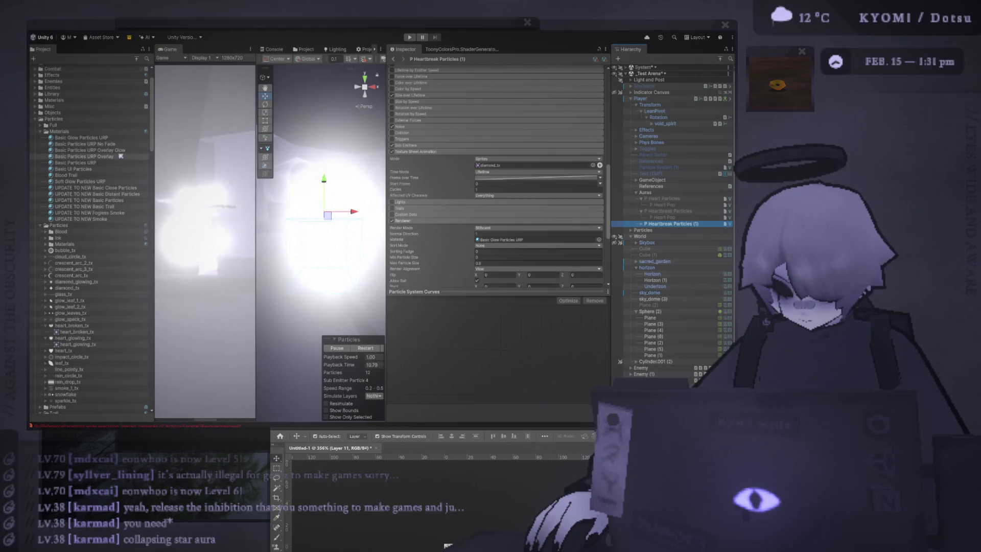
left_click(527, 242)
mouse_move(79, 182)
left_mouse_down()
mouse_move(518, 236)
mouse_move(509, 241)
left_mouse_up()
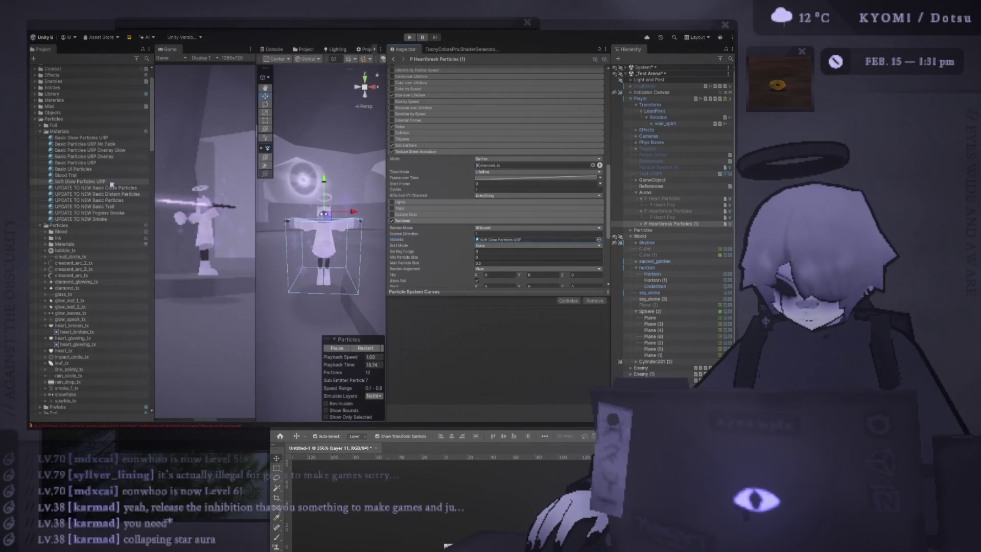
Enable Emission on Soft Glow Particles URP, then select and expand P Heartbreak Particles (1).
left_click(103, 182)
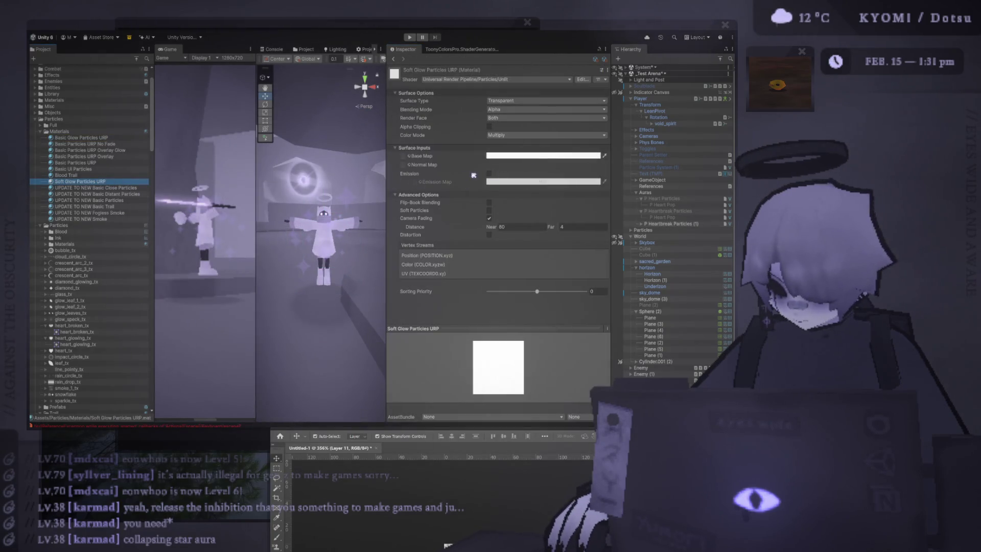
left_click(489, 173)
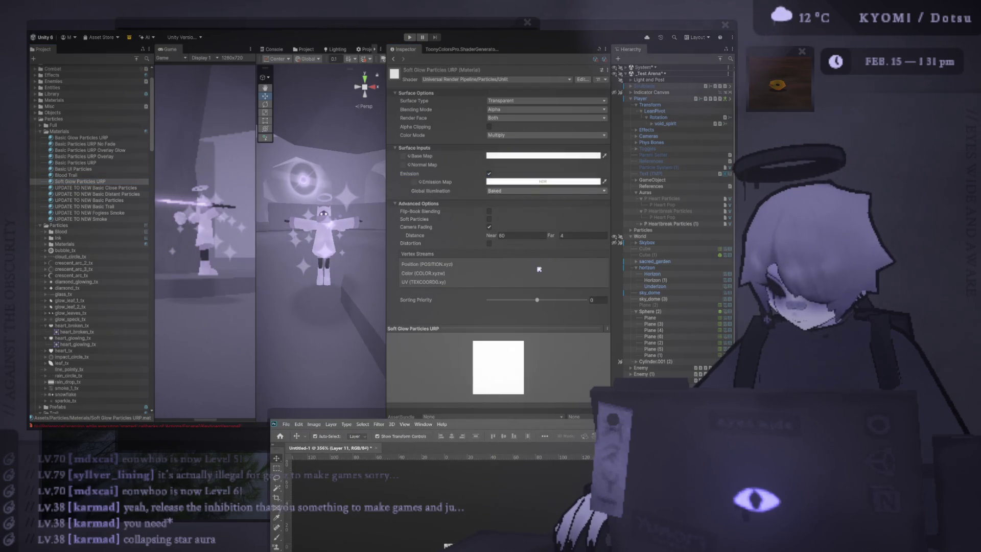
left_click(681, 226)
left_click(641, 225)
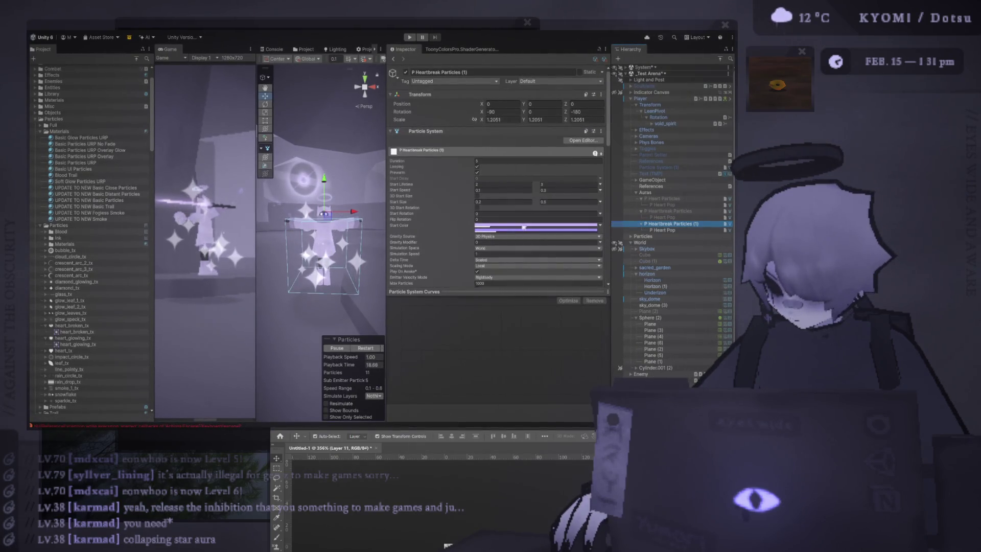
key("alt+Tab")
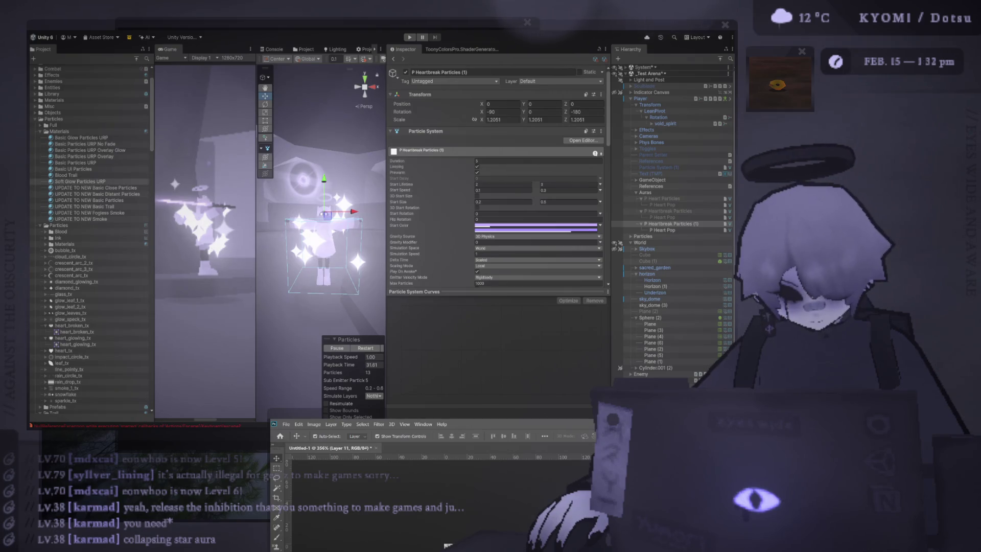
left_click(80, 182)
left_click(490, 174)
left_click(491, 174)
left_click(491, 173)
left_click(491, 174)
key("alt+Tab")
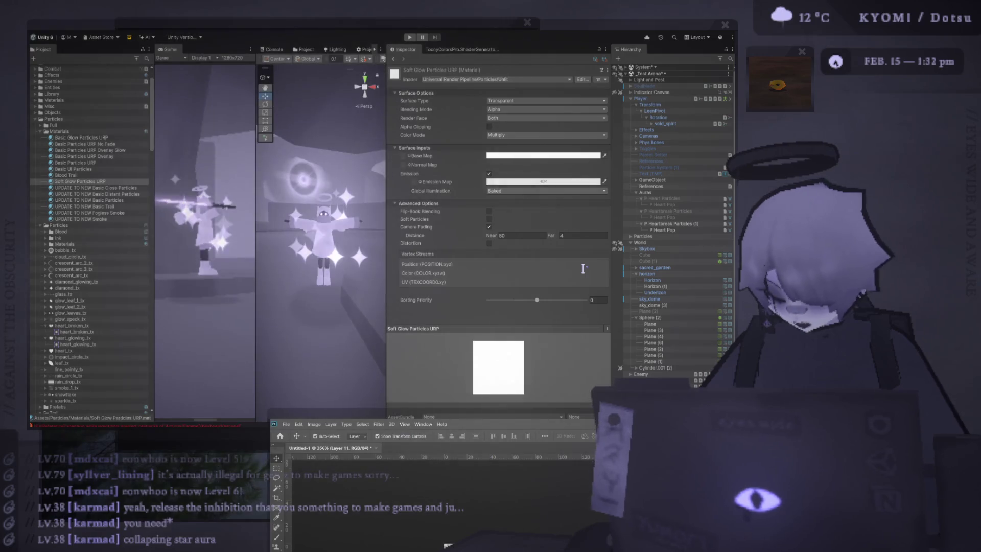
left_click(697, 230)
left_click(696, 225)
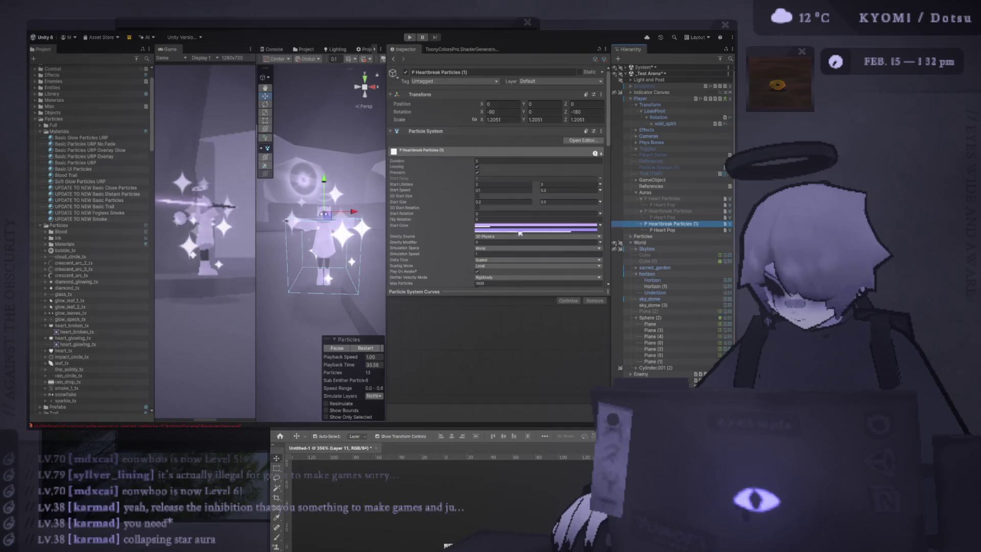
key("alt+Tab")
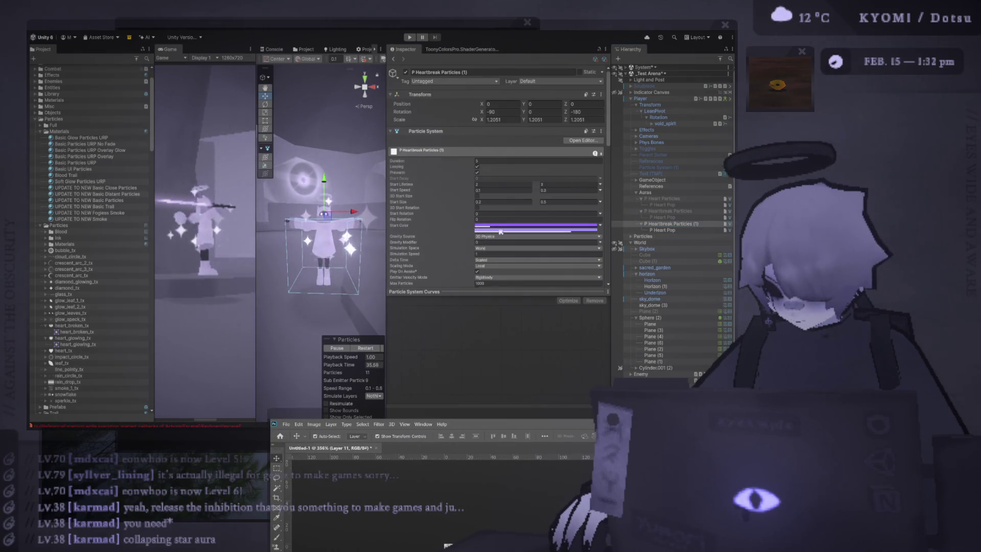
left_click(366, 347)
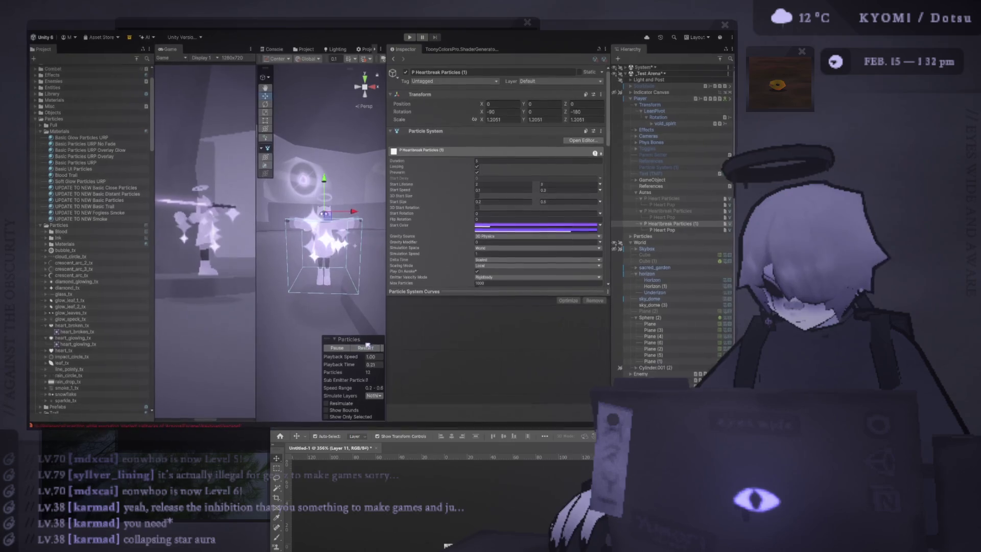
left_click(364, 347)
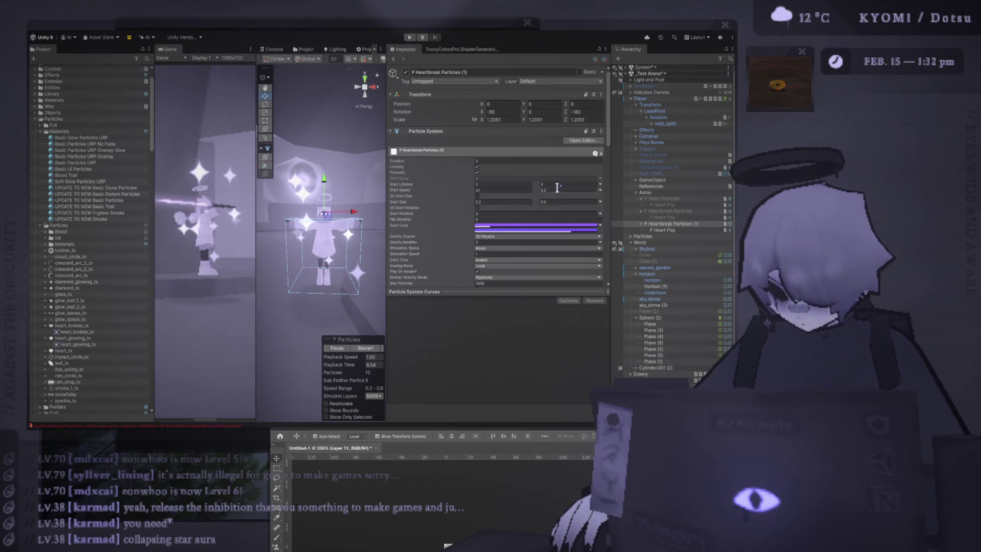
Turn off Sub Emitters and open the Size over Lifetime curve.
scroll(460, 193, "down", 5)
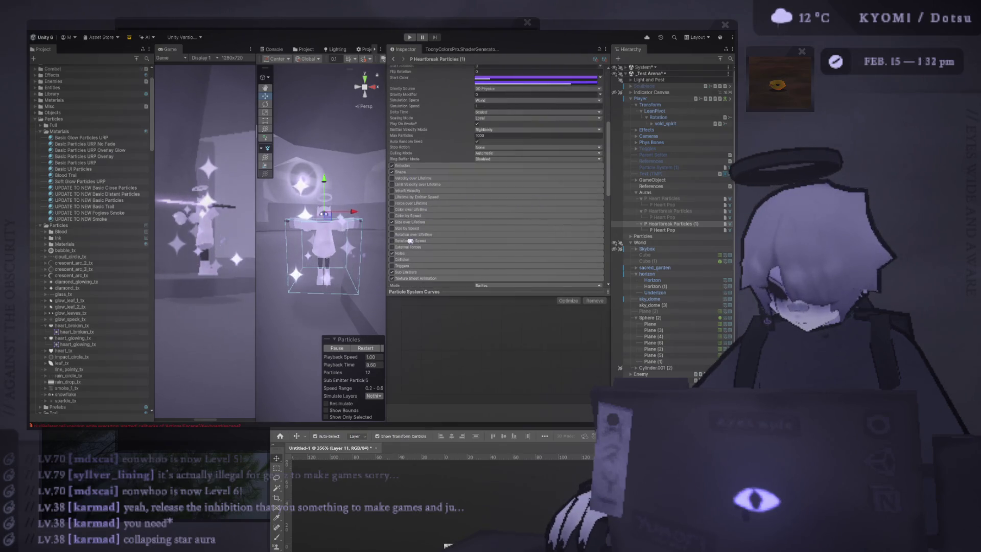
left_click(393, 274)
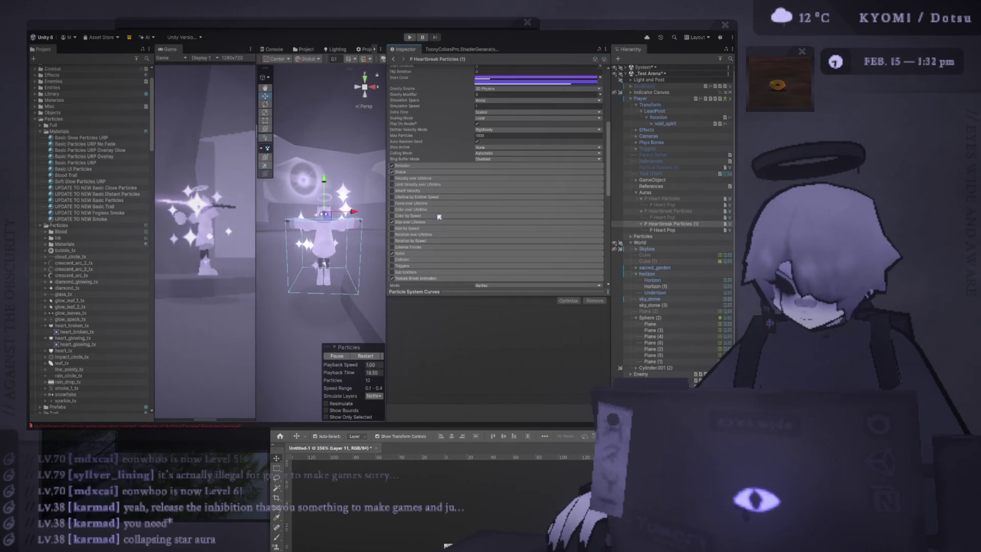
left_click(408, 224)
left_click(519, 238)
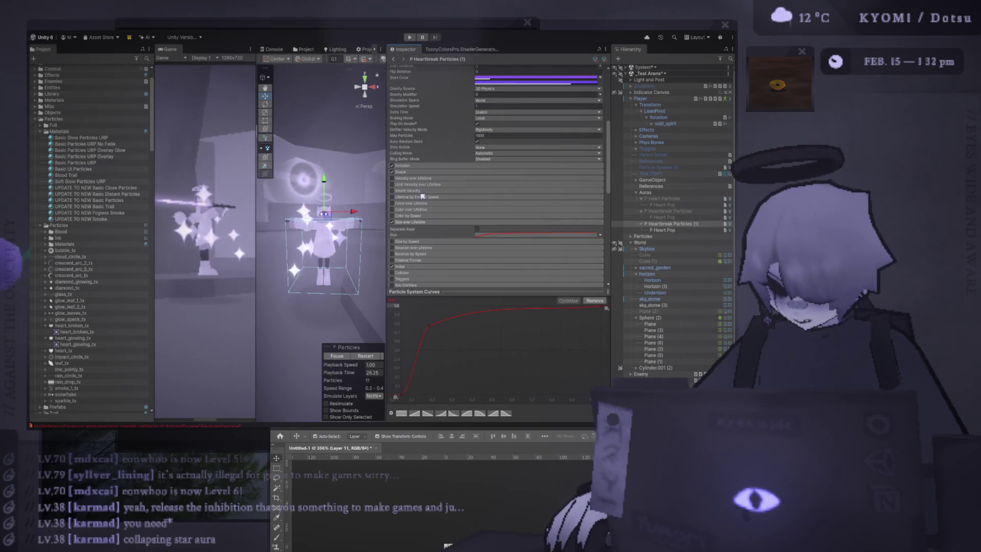
Enable Color over Lifetime, expand its gradient settings, and widen the Scene view.
left_click(392, 209)
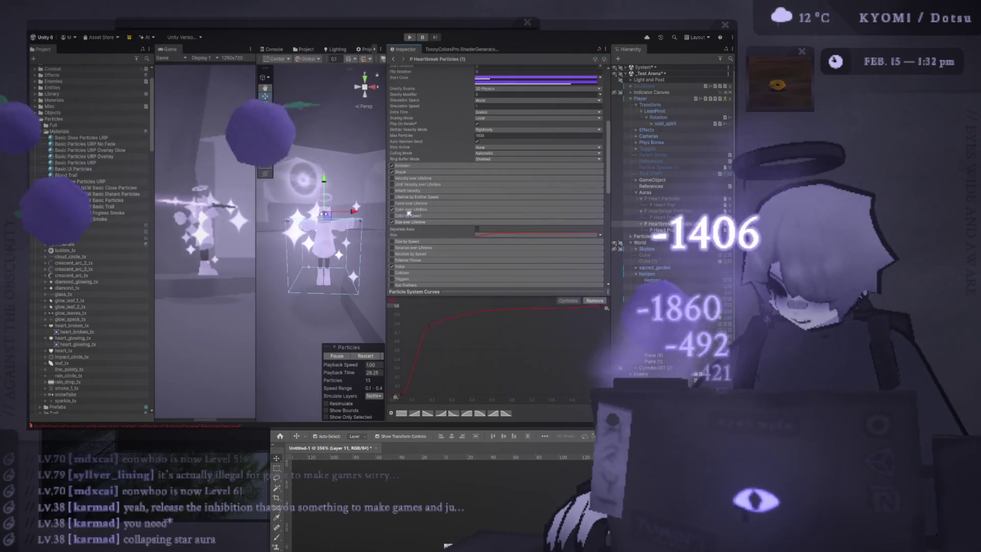
left_click(409, 210)
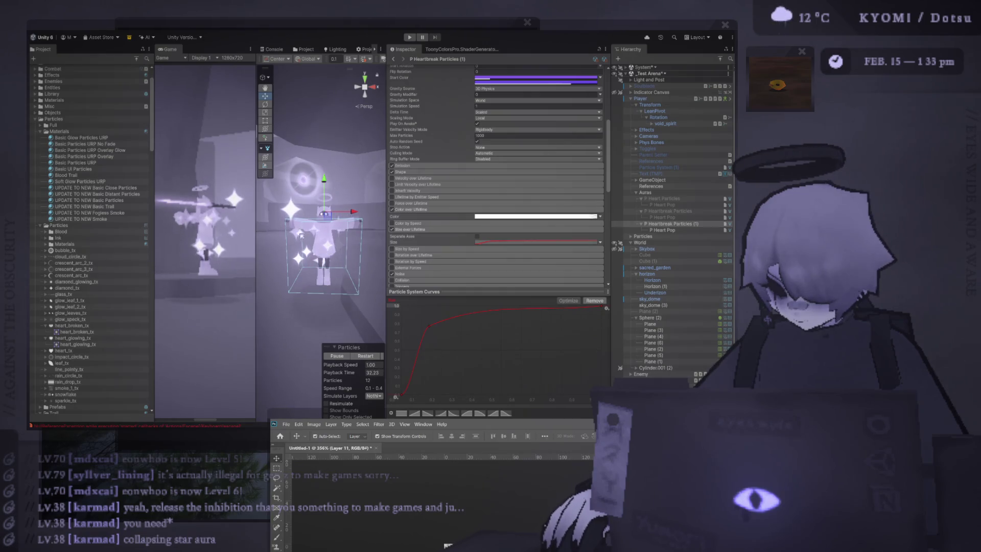
left_click(261, 214)
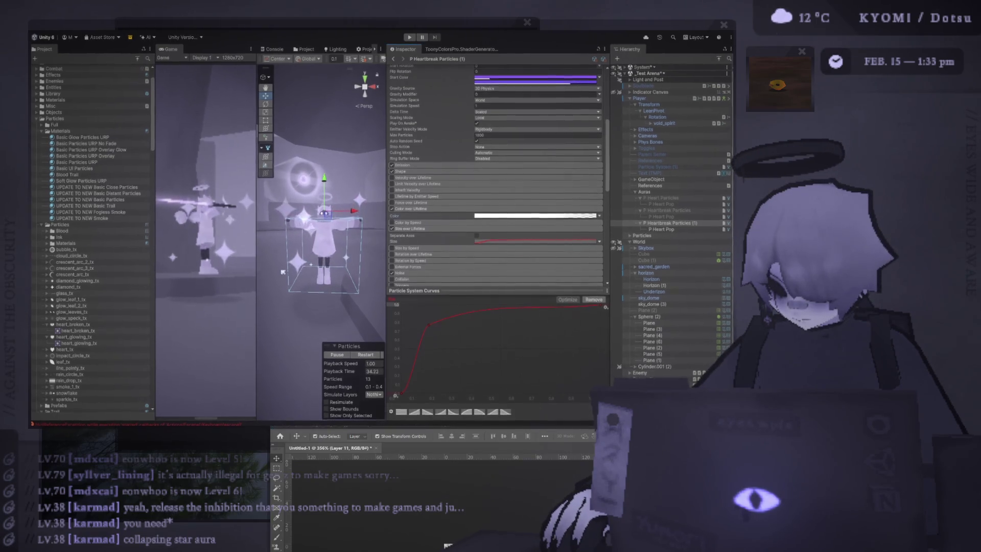
mouse_move(255, 211)
left_mouse_down()
mouse_move(378, 214)
mouse_move(223, 224)
left_mouse_up()
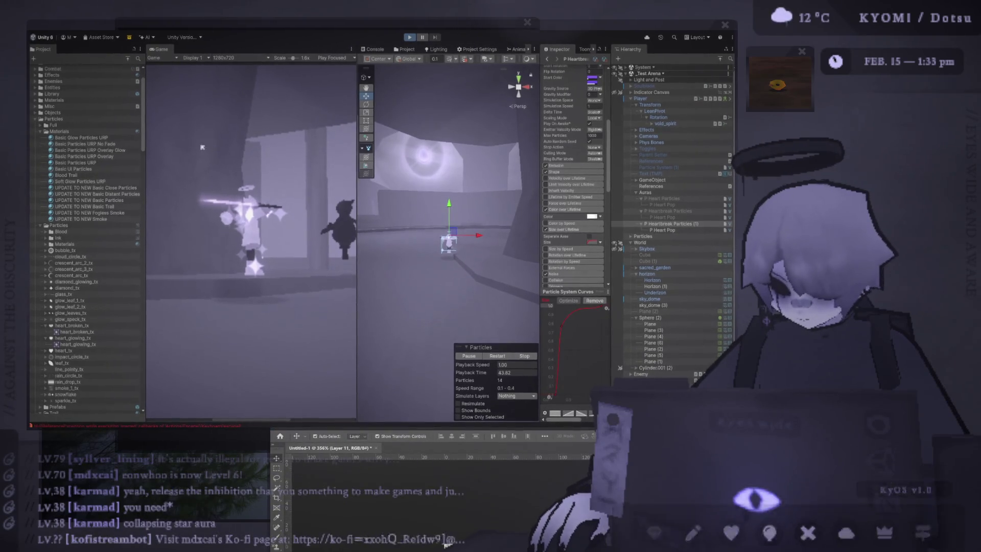
Enter Play mode with Ctrl+P and maximize the Game view to watch the sparkle aura.
key("ctrl+p")
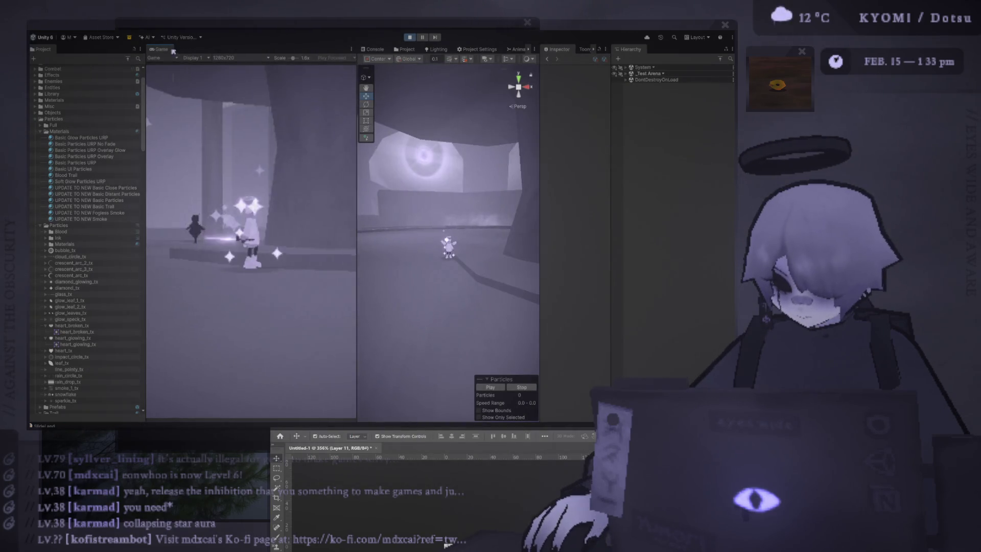
double_click(155, 51)
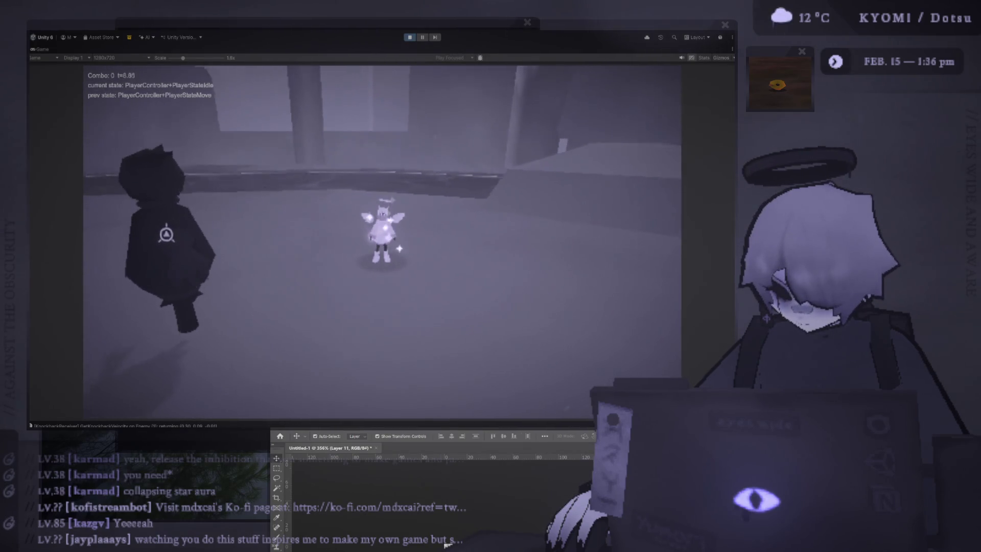
Stop Play mode and rearrange the Game and Scene panel widths.
left_click(409, 38)
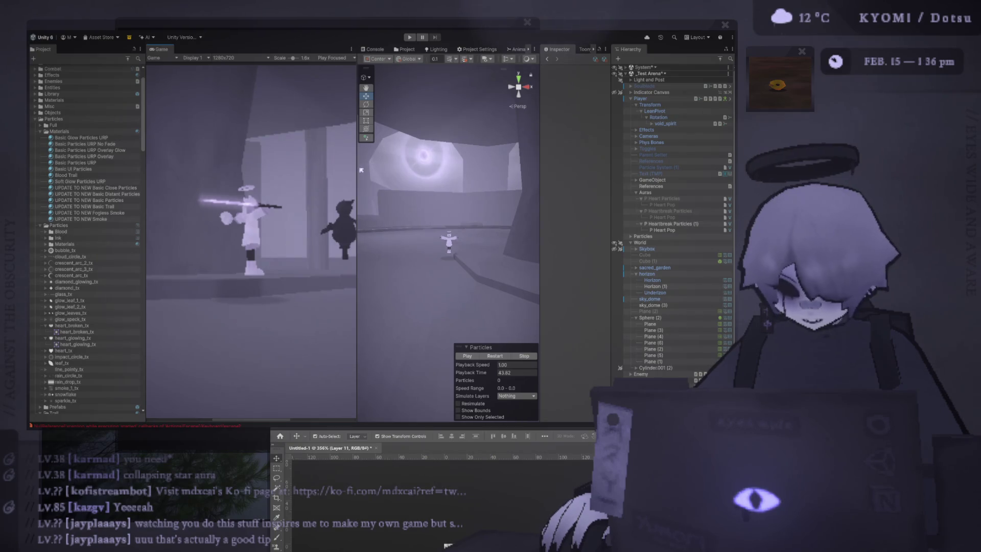
mouse_move(148, 162)
left_mouse_down()
mouse_move(128, 166)
mouse_move(165, 174)
left_mouse_up()
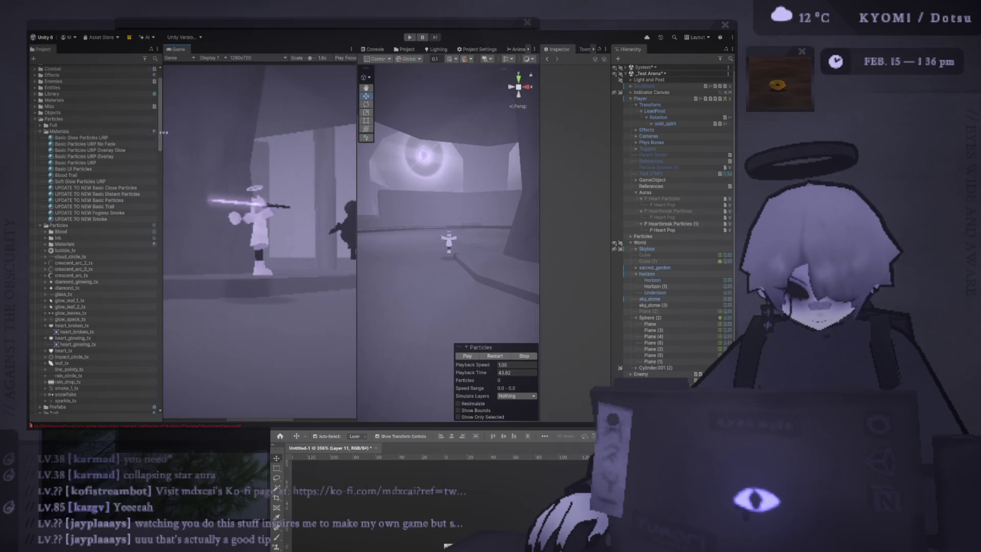
left_click_drag(164, 133, 125, 131)
left_click_drag(358, 171, 184, 170)
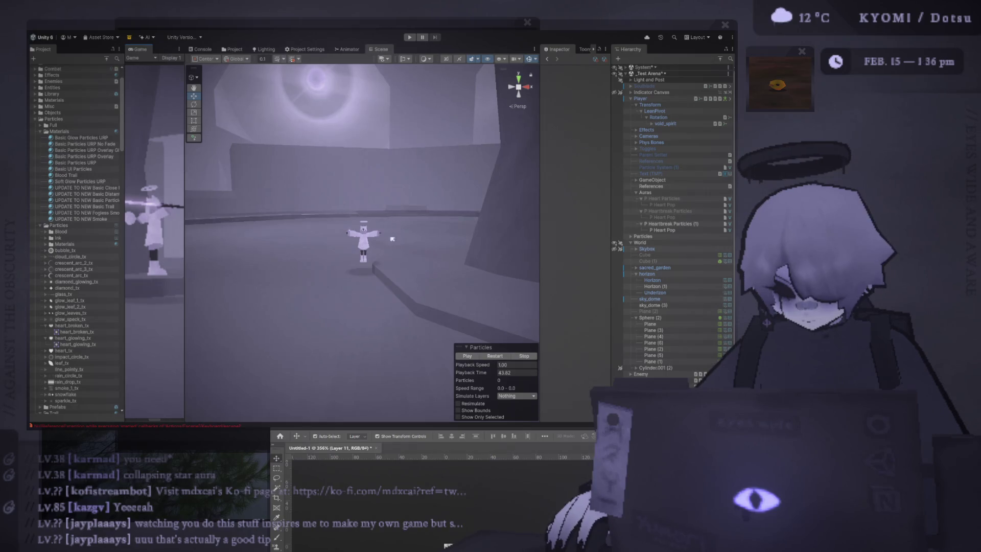
Fly the Scene view back to the sparkling player and select P Heartbreak Particles (1).
key("f")
left_click_drag(540, 225, 639, 207)
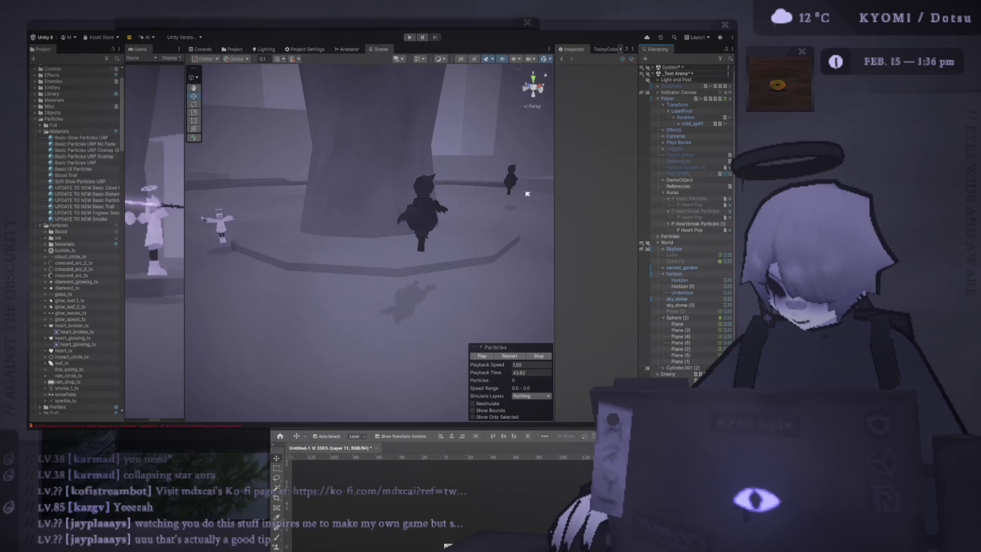
left_click_drag(189, 152, 203, 158)
mouse_move(335, 208)
left_mouse_down()
mouse_move(276, 186)
mouse_move(308, 231)
left_mouse_up()
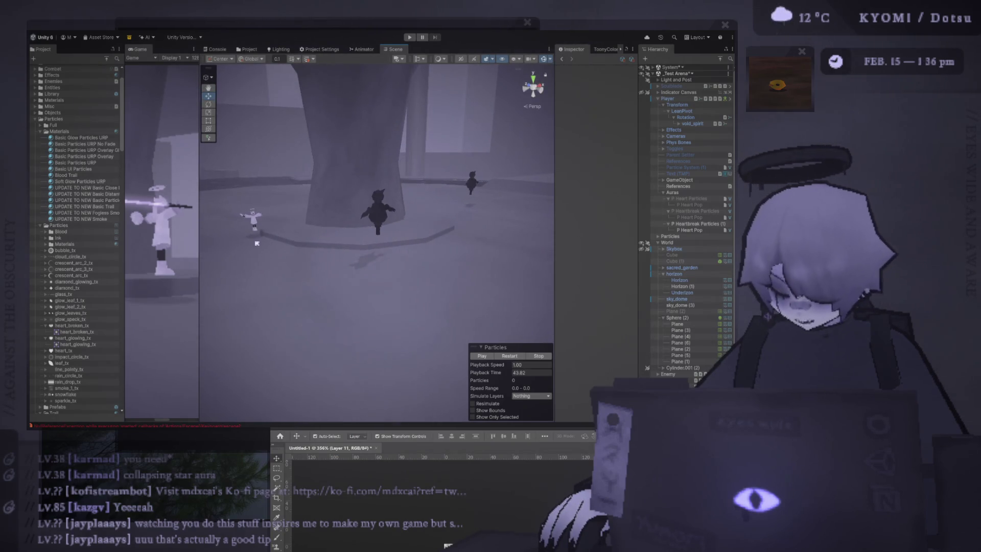
mouse_move(198, 183)
left_mouse_down()
mouse_move(383, 182)
mouse_move(174, 175)
left_mouse_up()
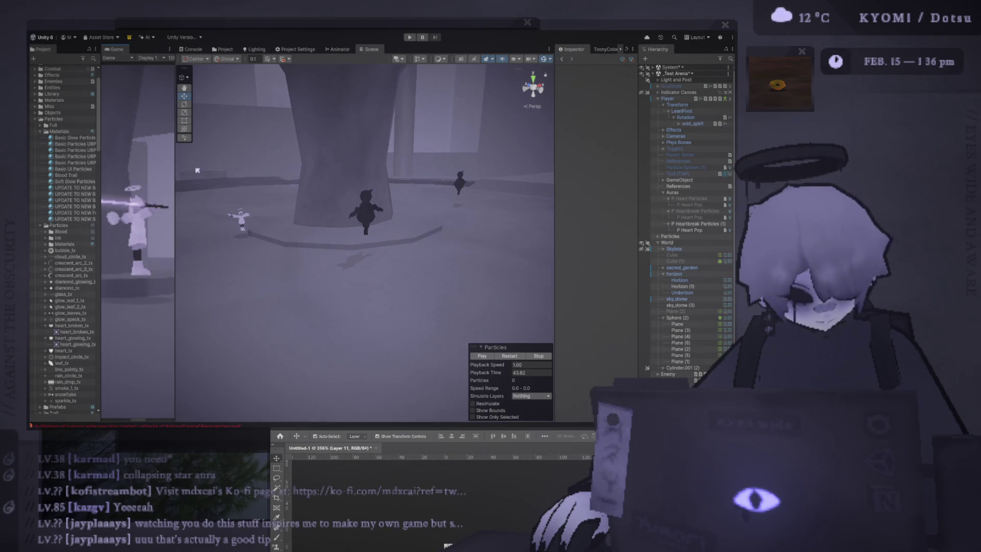
mouse_move(350, 209)
left_mouse_down()
mouse_move(366, 268)
mouse_move(506, 221)
mouse_move(389, 153)
mouse_move(349, 104)
mouse_move(532, 87)
mouse_move(370, 149)
left_mouse_up()
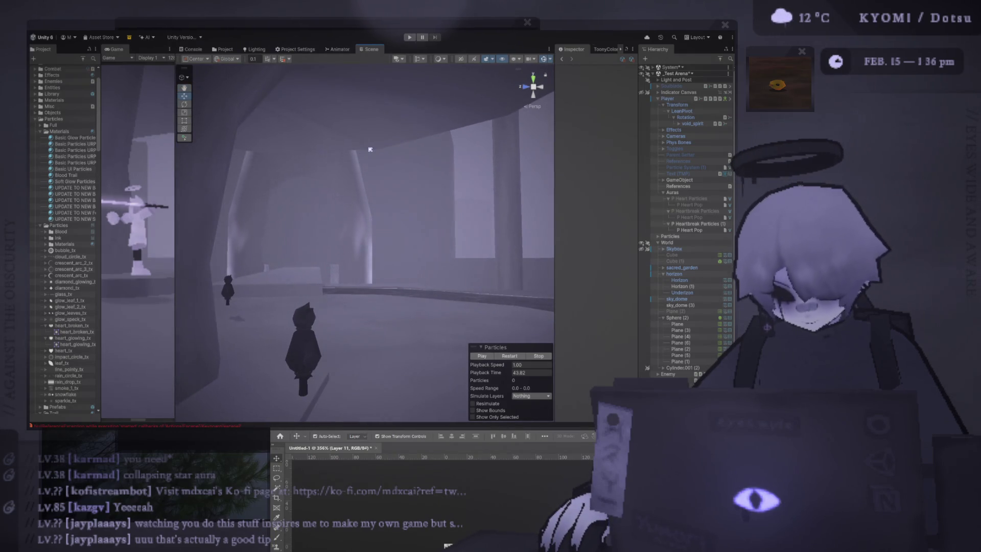
mouse_move(370, 149)
left_mouse_down()
mouse_move(532, 85)
mouse_move(437, 252)
left_mouse_up()
mouse_move(507, 350)
left_mouse_down()
mouse_move(228, 192)
mouse_move(415, 218)
left_mouse_up()
left_click(696, 224)
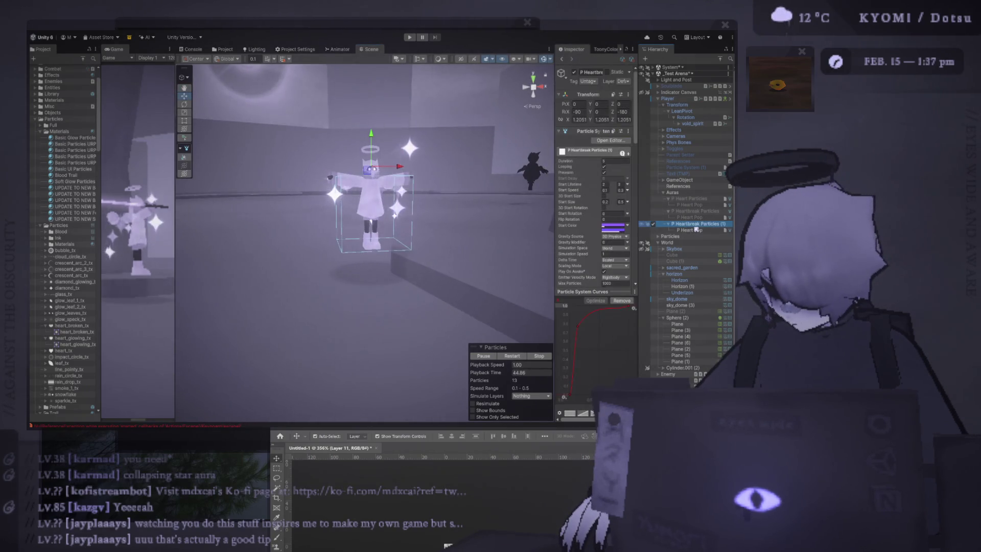
Duplicate the sparkle system into P Heartbreak Particles (2) and frame its ring.
key("ctrl+d")
left_click(668, 236)
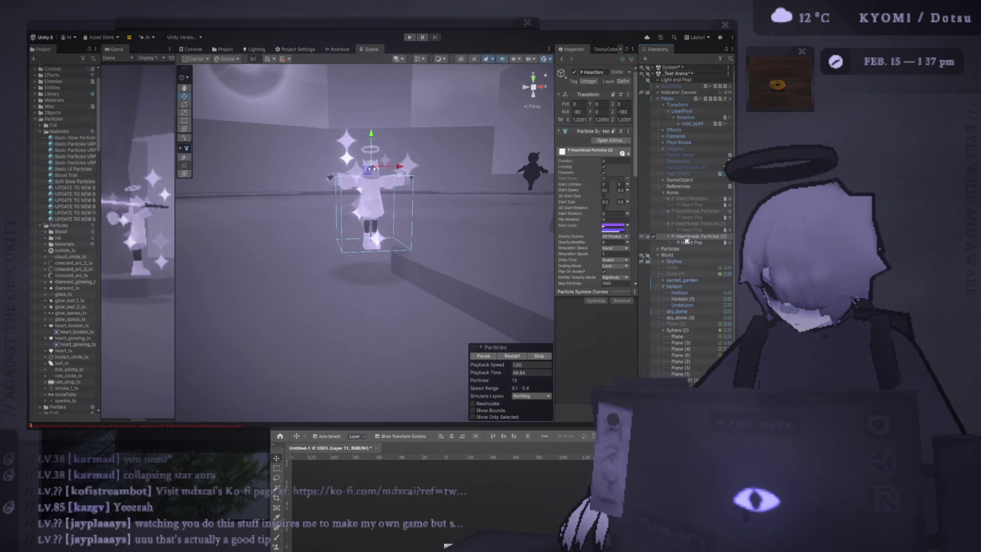
key("f")
scroll(573, 238, "down", 3)
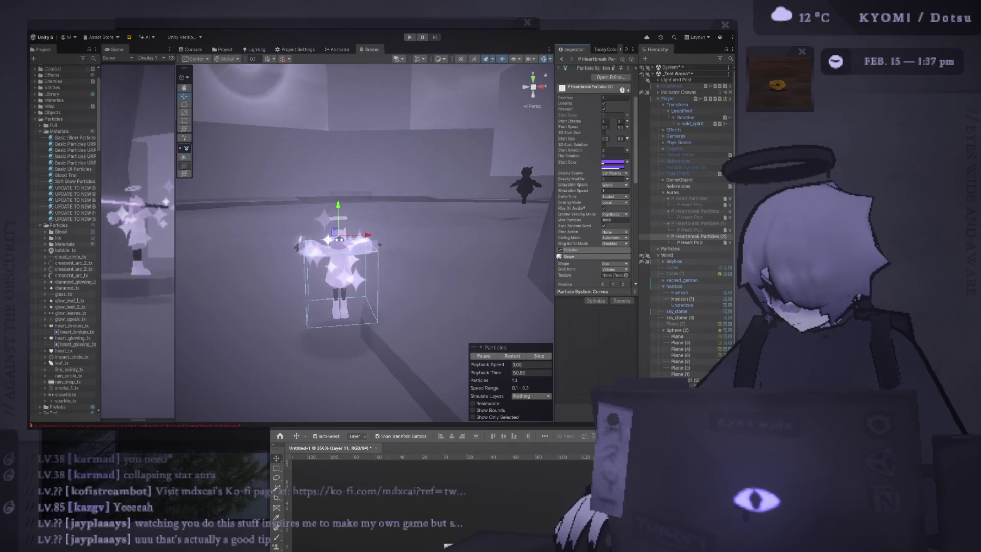
left_click_drag(550, 253, 511, 252)
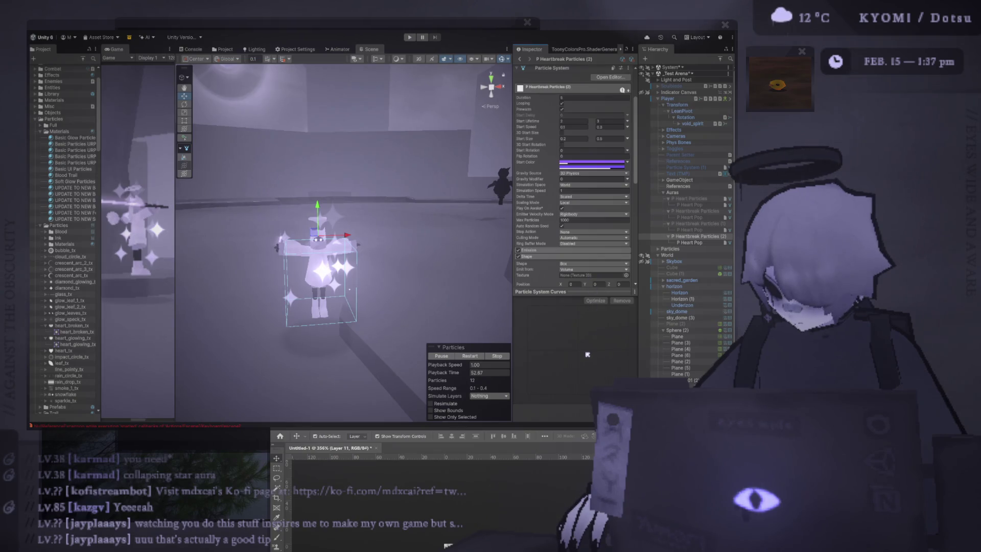
left_click_drag(363, 227, 354, 276)
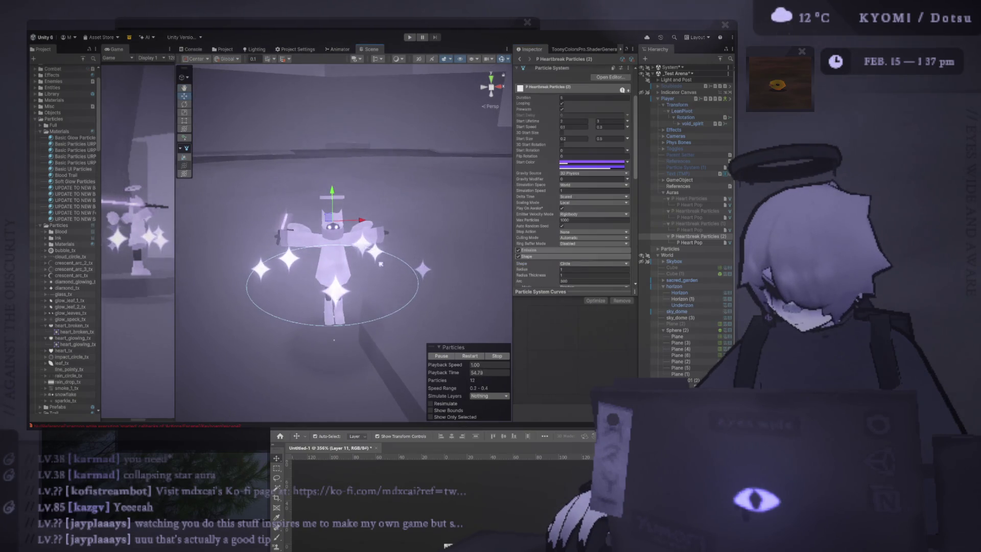
scroll(571, 215, "down", 3)
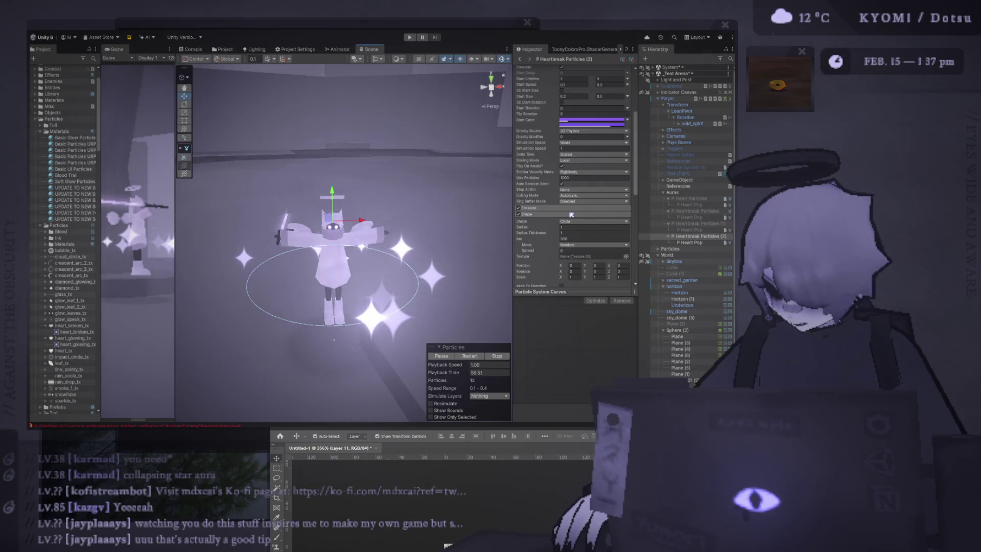
mouse_move(430, 237)
left_mouse_down()
mouse_move(252, 204)
mouse_move(342, 209)
left_mouse_up()
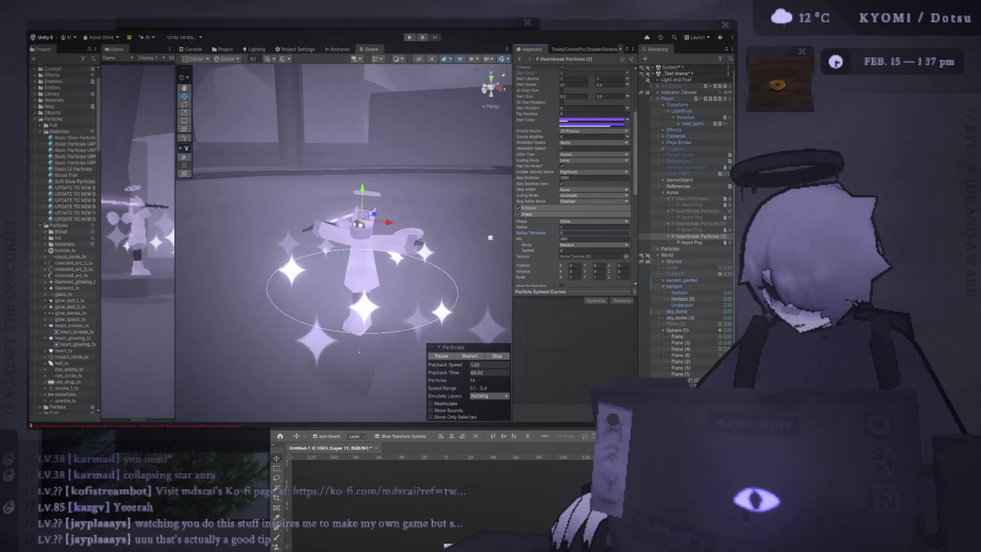
scroll(517, 244, "down", 2)
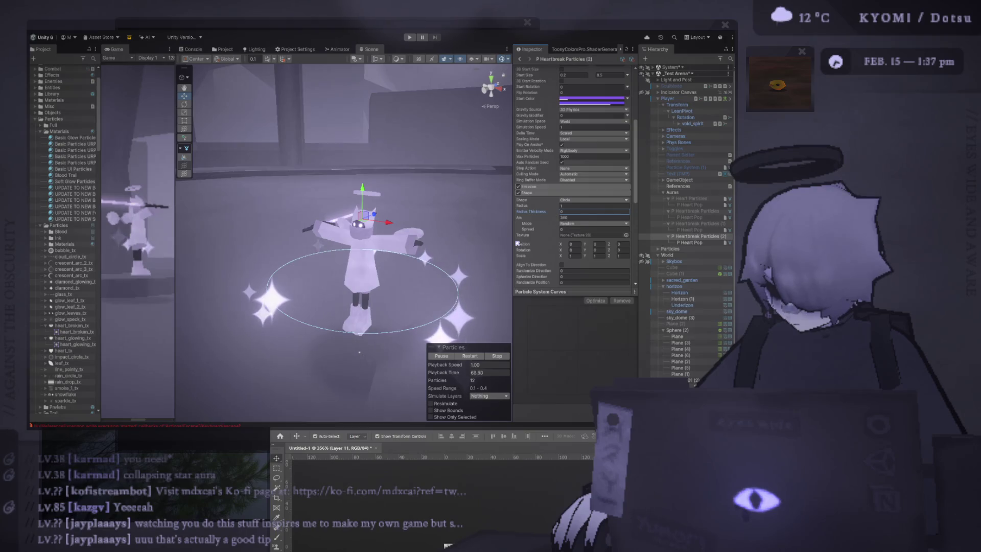
mouse_move(484, 235)
left_mouse_down()
mouse_move(400, 300)
mouse_move(415, 263)
mouse_move(291, 178)
mouse_move(457, 169)
mouse_move(485, 204)
left_mouse_up()
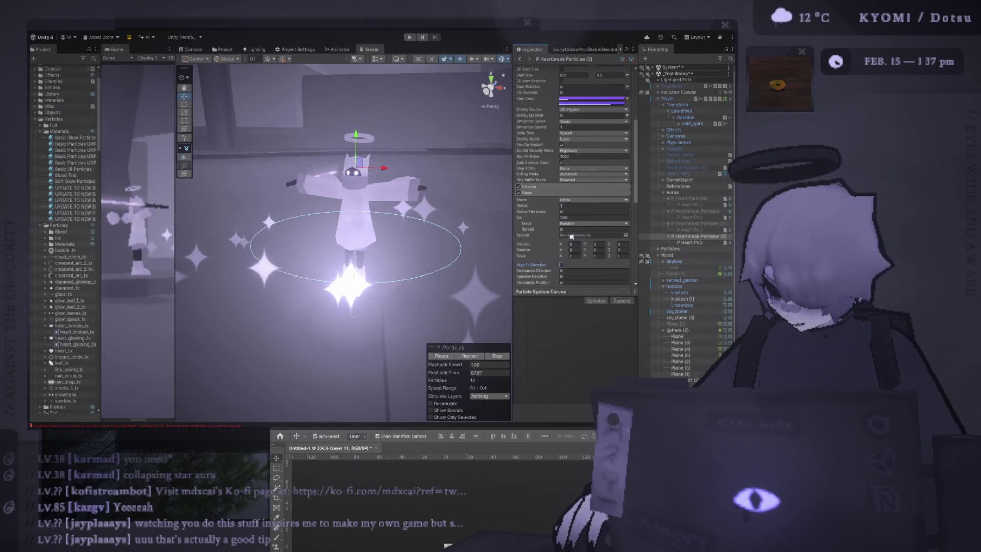
Set Shape Arc Spread to 1, Randomize Direction to 0 and Spherize Direction to 1.
left_click(587, 229)
type("1")
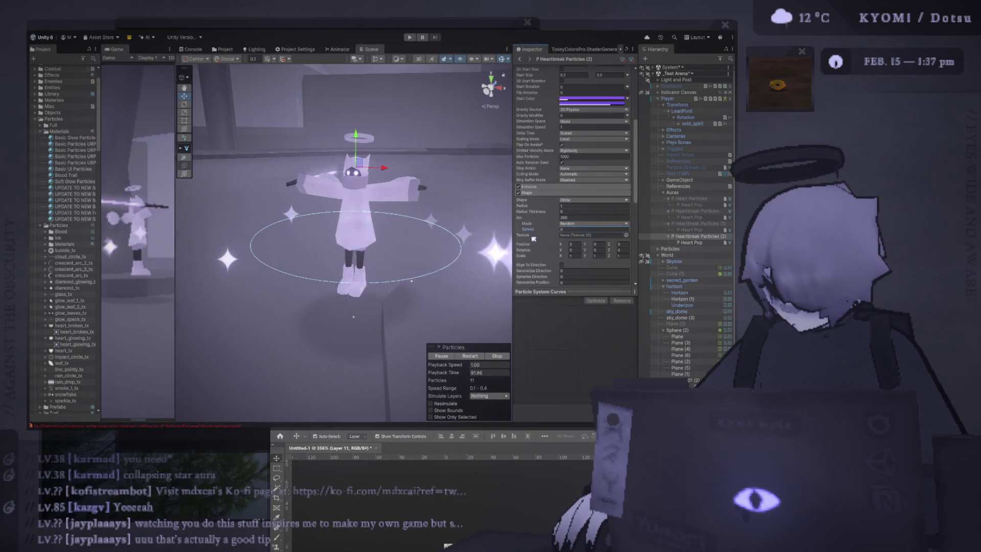
left_click(574, 270)
type("1")
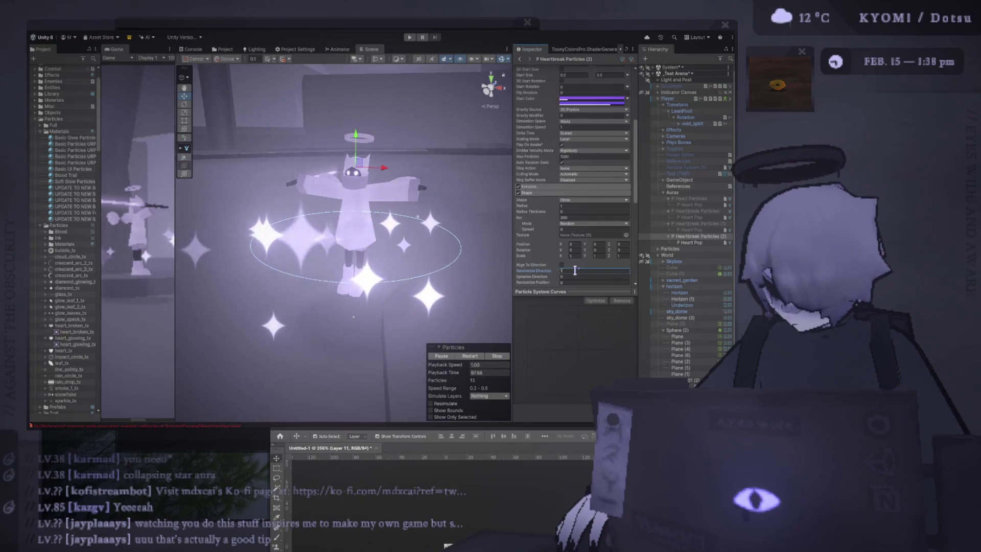
key("BackSpace")
type("0")
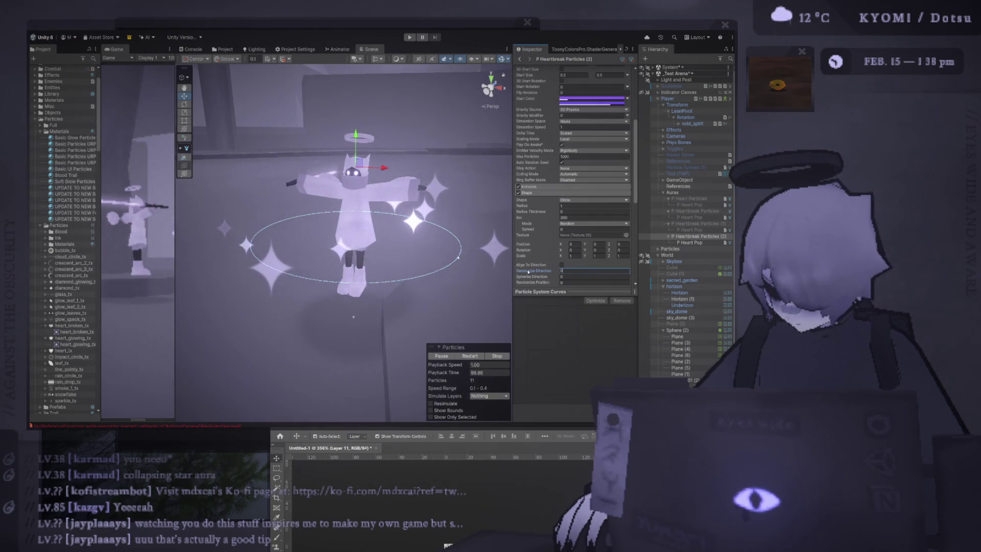
left_click(582, 277)
type("1")
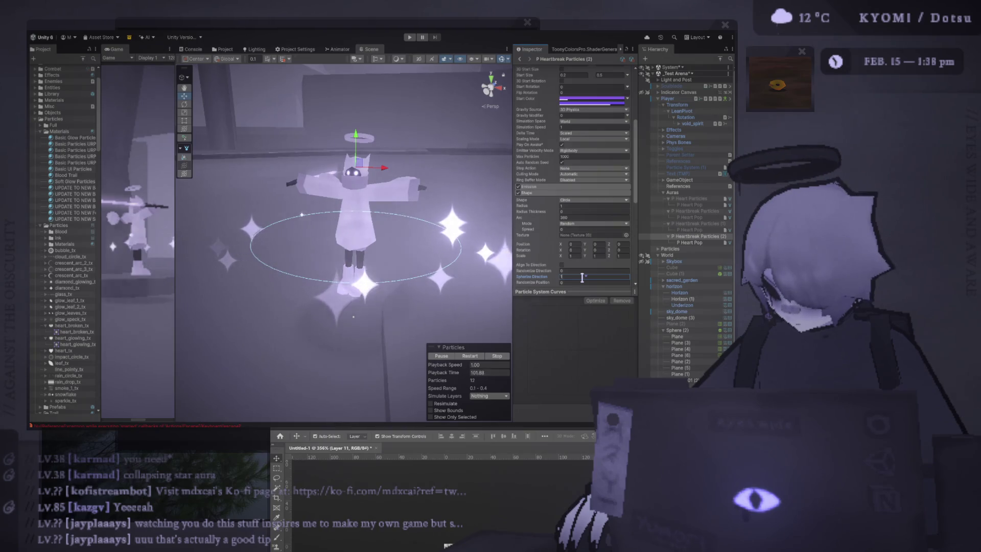
key("Return")
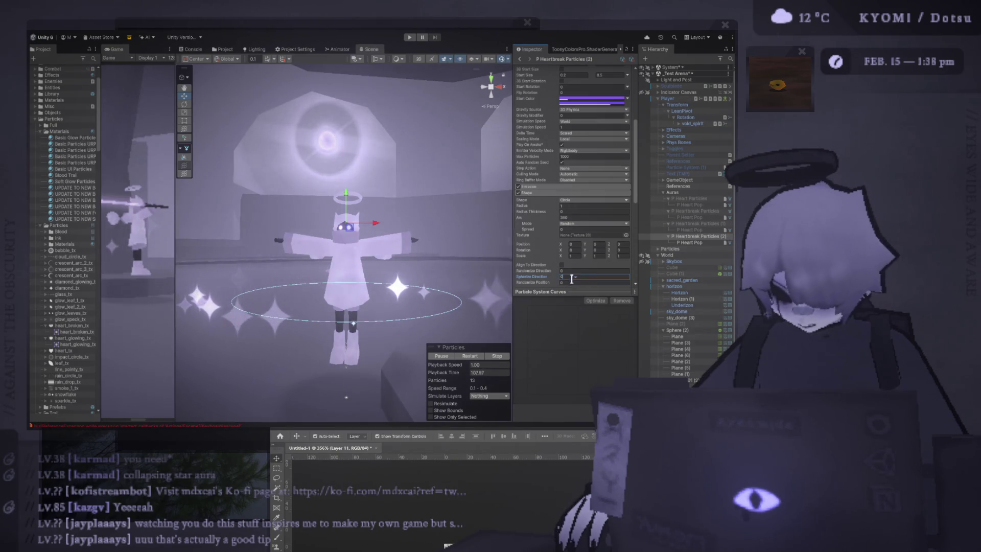
scroll(573, 230, "up", 5)
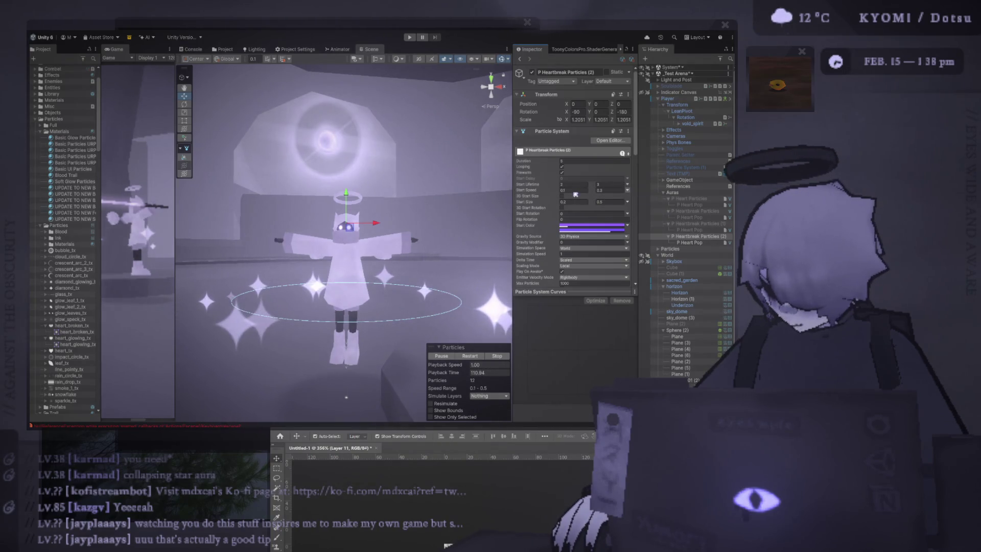
Set the main module's Gravity Modifier to -0.05.
left_click(574, 192)
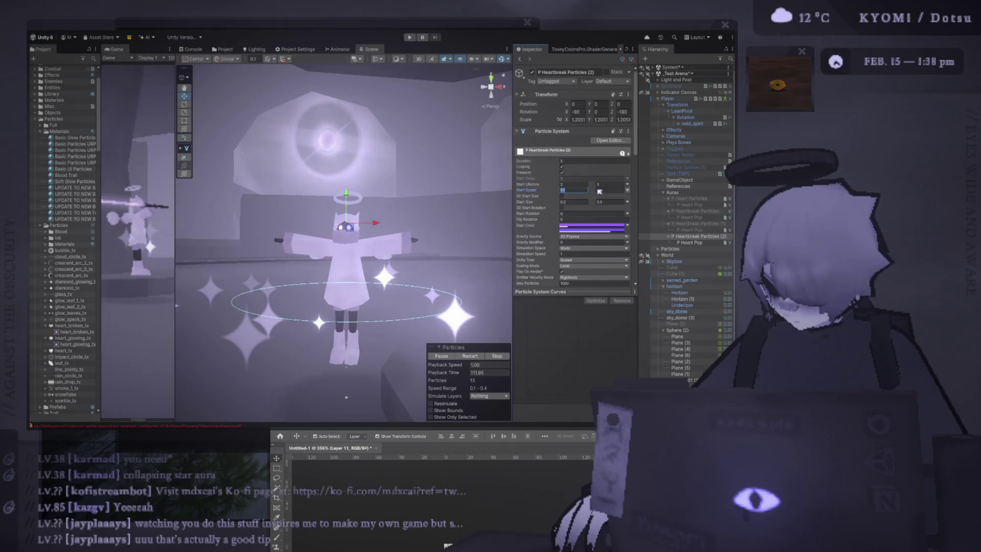
scroll(412, 203, "down", 5)
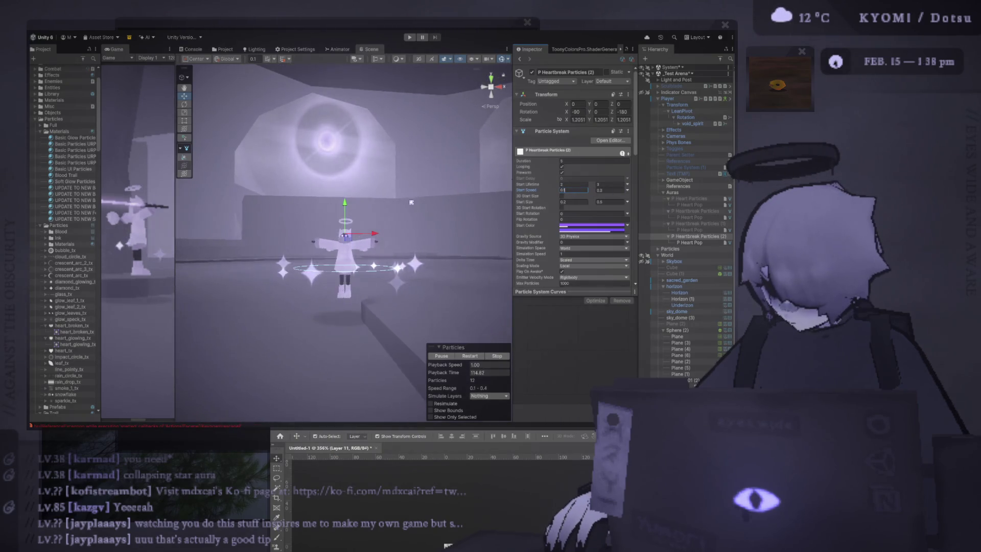
scroll(403, 220, "up", 4)
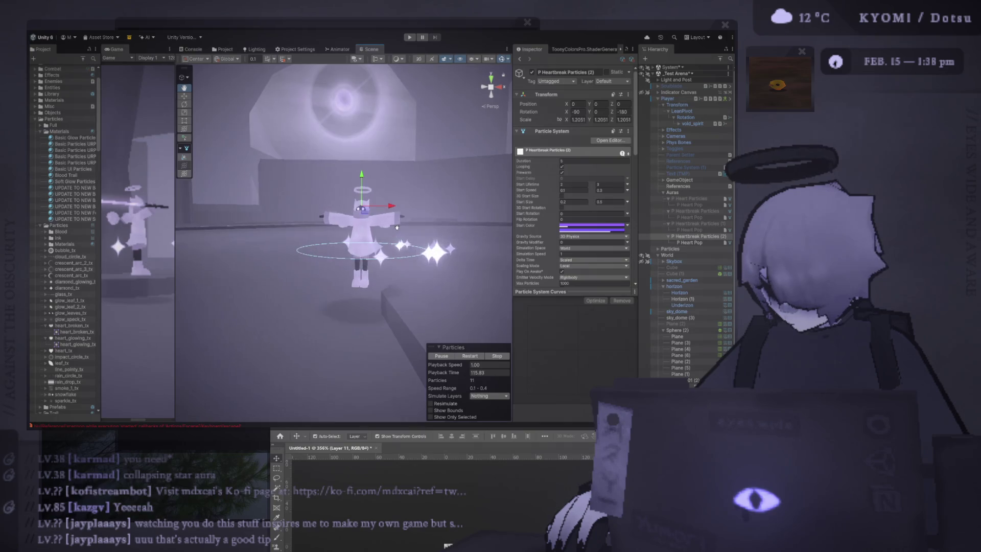
left_click(573, 242)
type("-1")
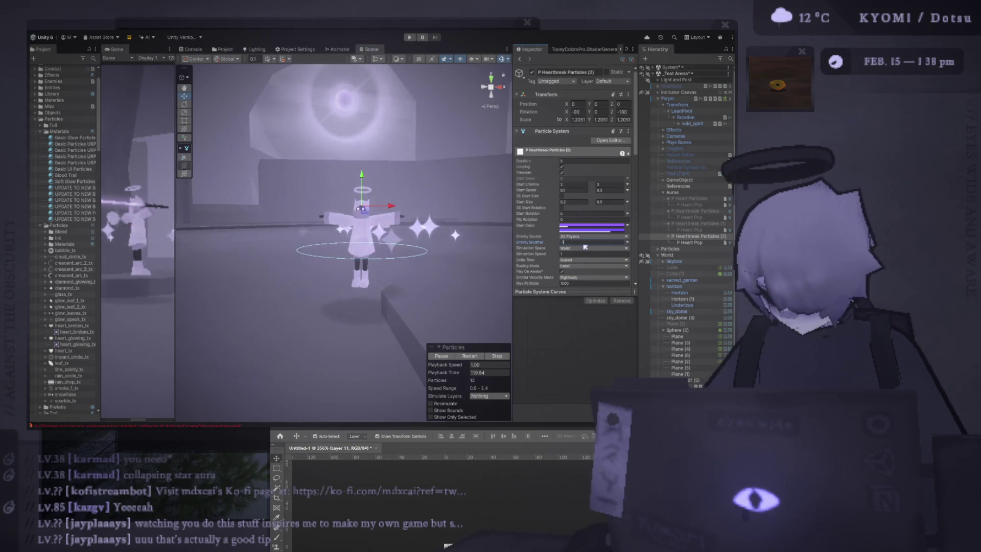
type("0.1")
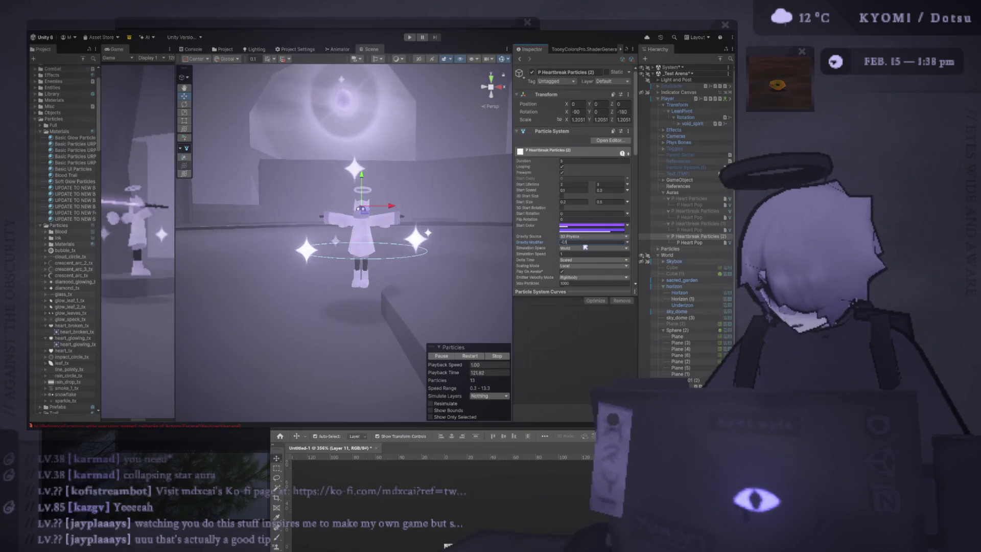
key("BackSpace")
type("05")
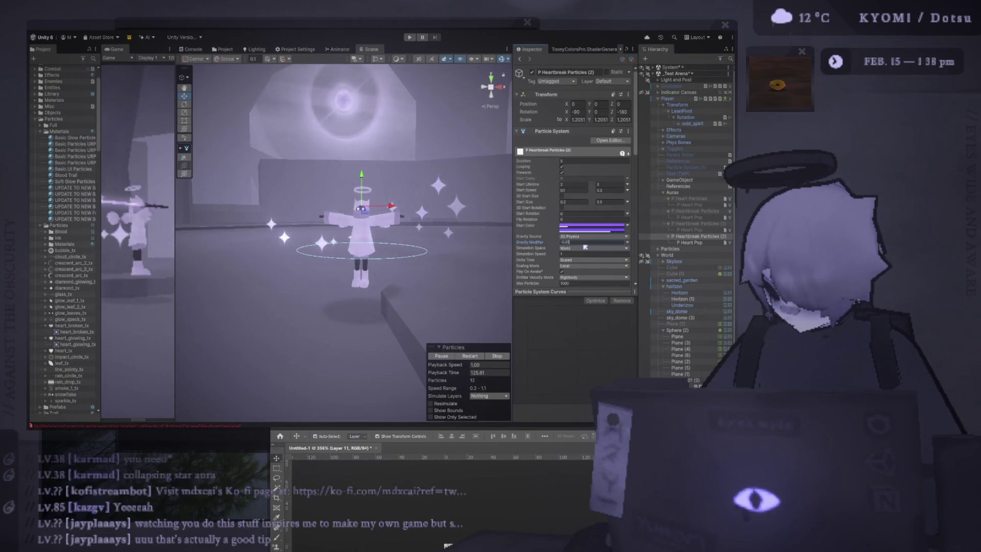
Set both the minimum and maximum Start Speed to 0.
left_click(605, 190)
type("0")
left_click(574, 190)
type("0")
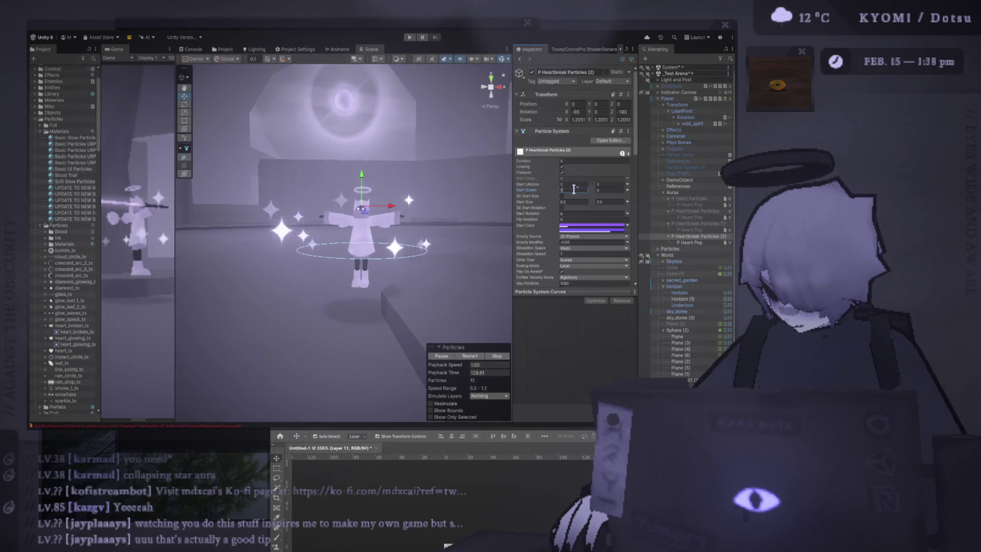
left_click_drag(394, 230, 412, 218)
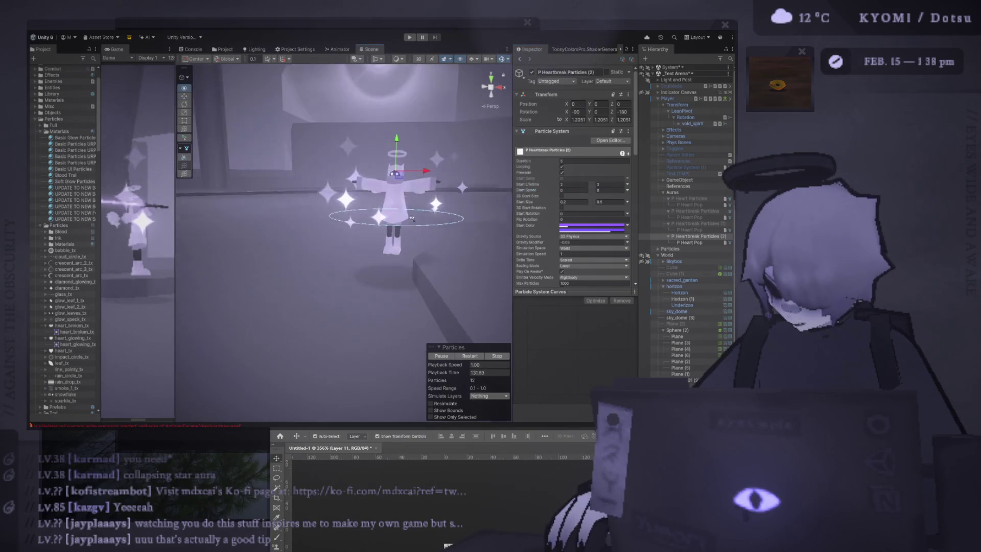
scroll(407, 224, "up", 5)
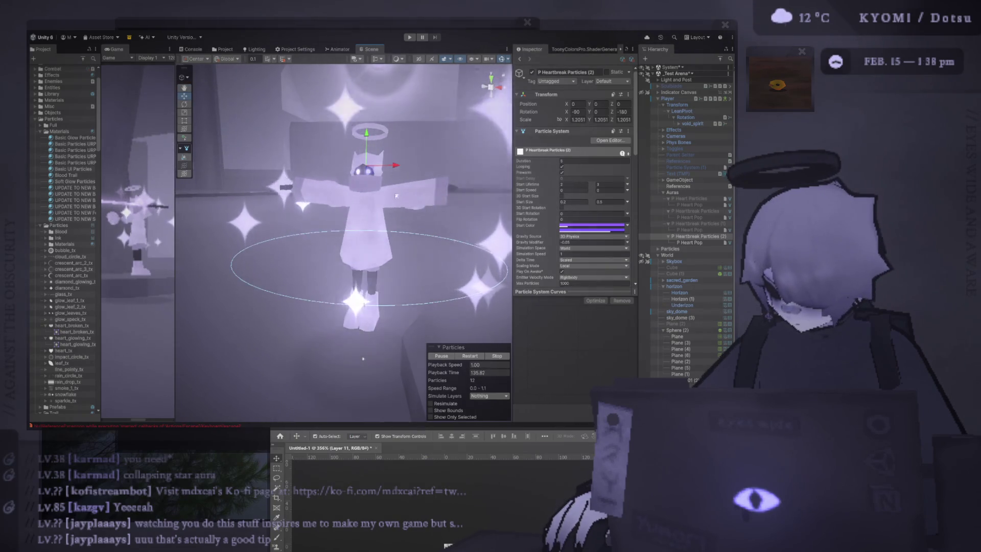
scroll(396, 195, "down", 5)
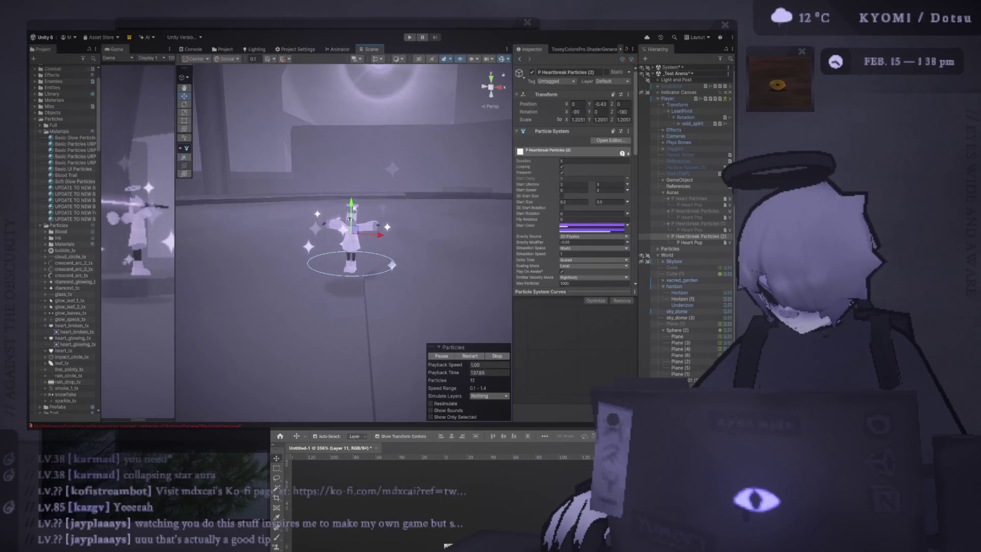
scroll(538, 220, "down", 5)
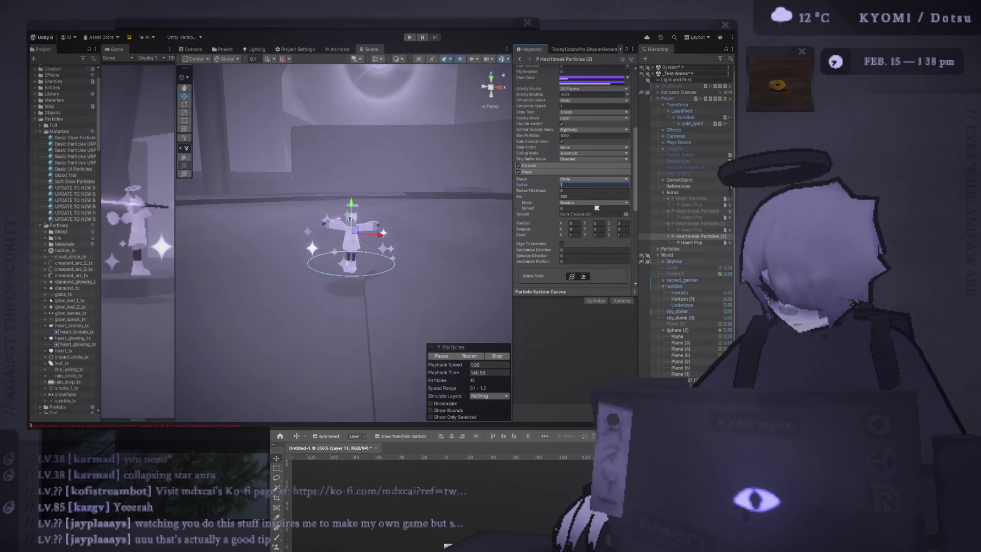
left_click(597, 208)
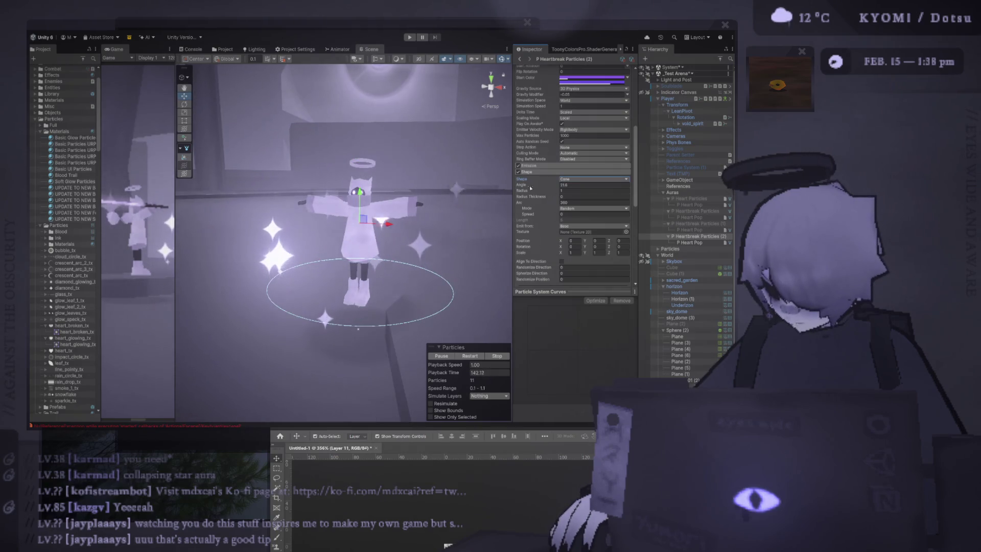
scroll(548, 188, "up", 4)
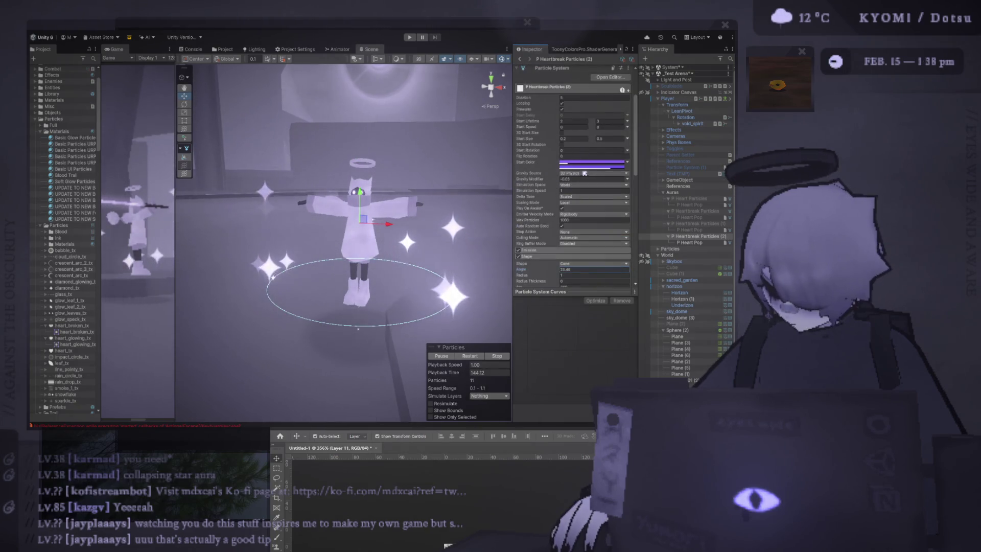
left_click(567, 138)
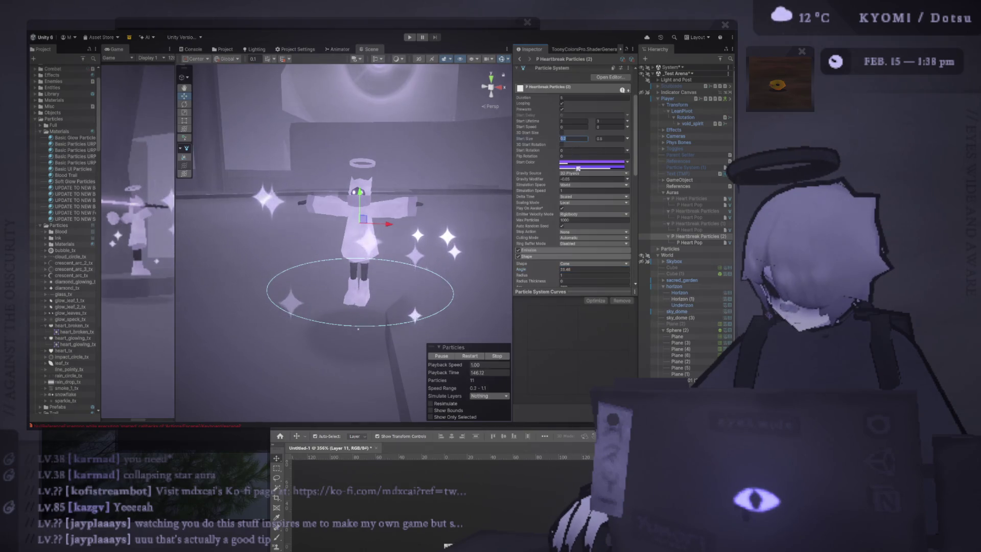
left_click(571, 179)
type("0")
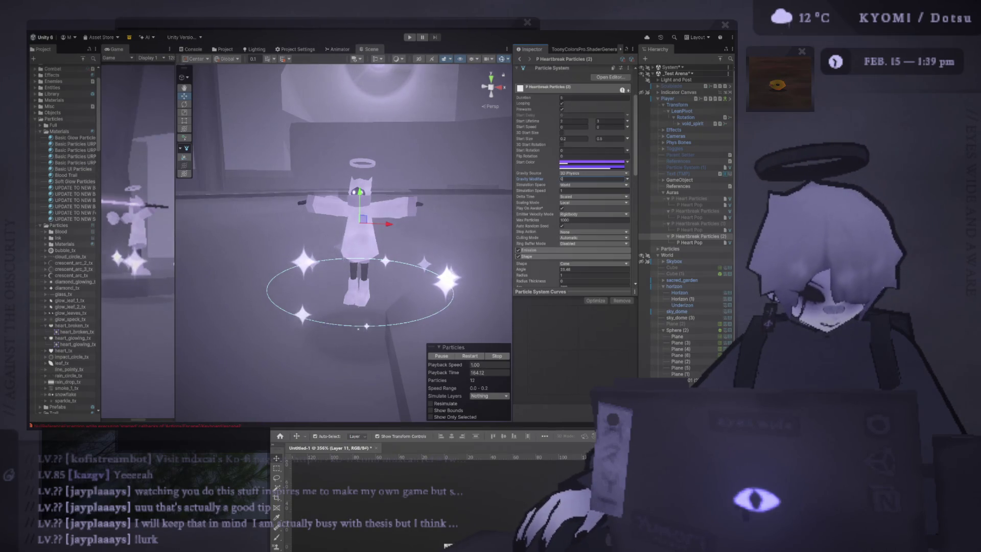
left_click(447, 545)
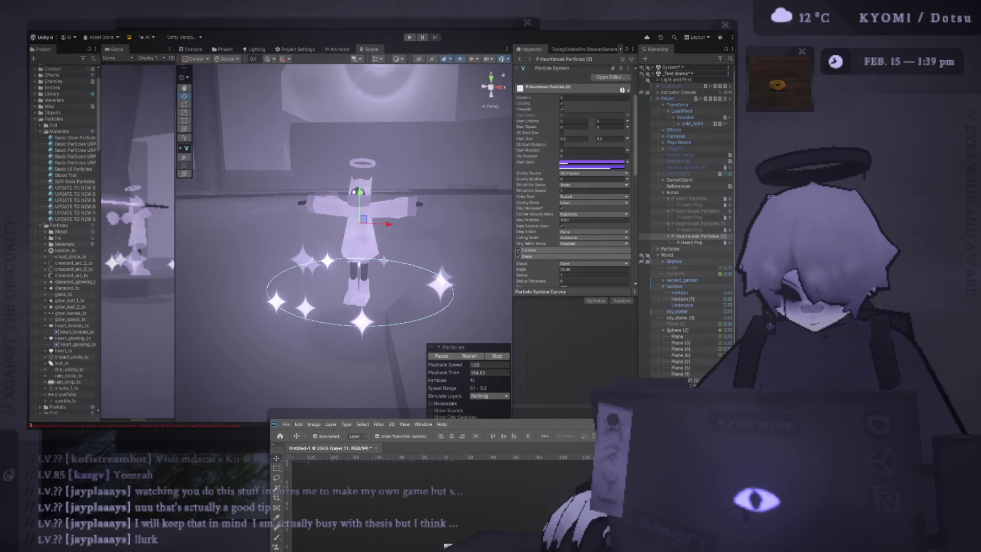
left_click(407, 249)
scroll(407, 250, "up", 3)
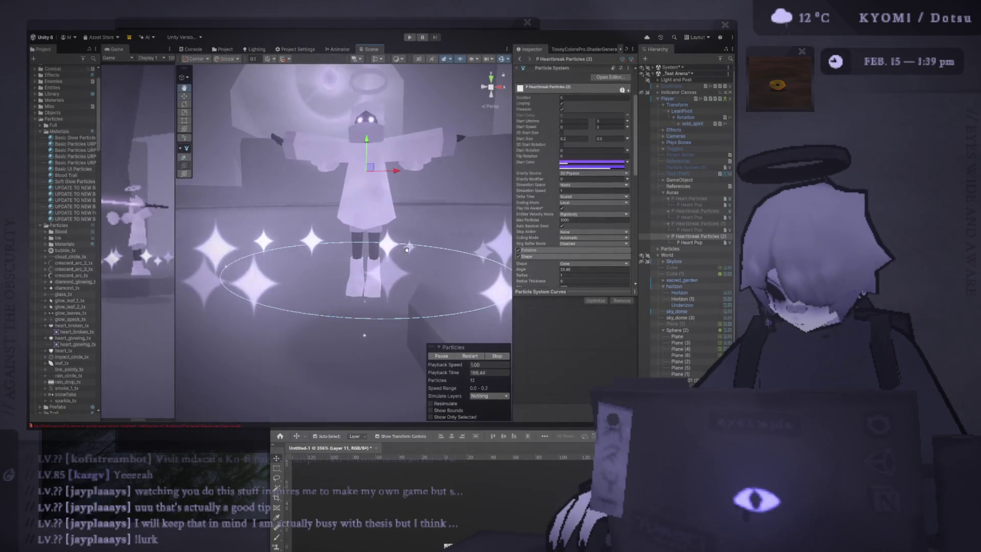
scroll(409, 236, "down", 3)
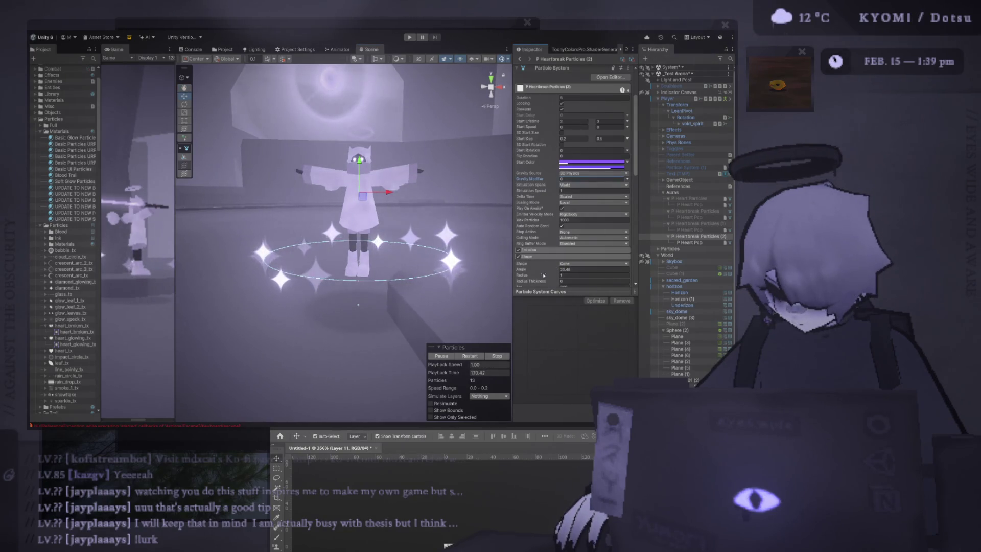
Add cone Radius Thickness and widen the Radius to 1.9, then restart the simulation.
mouse_move(536, 281)
left_mouse_down()
mouse_move(546, 286)
mouse_move(538, 272)
left_mouse_up()
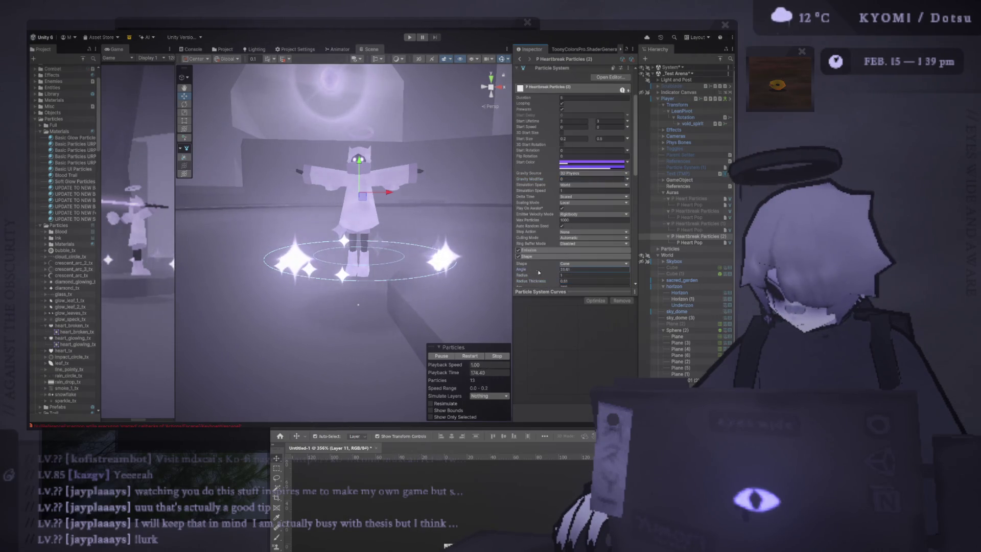
scroll(540, 267, "down", 2)
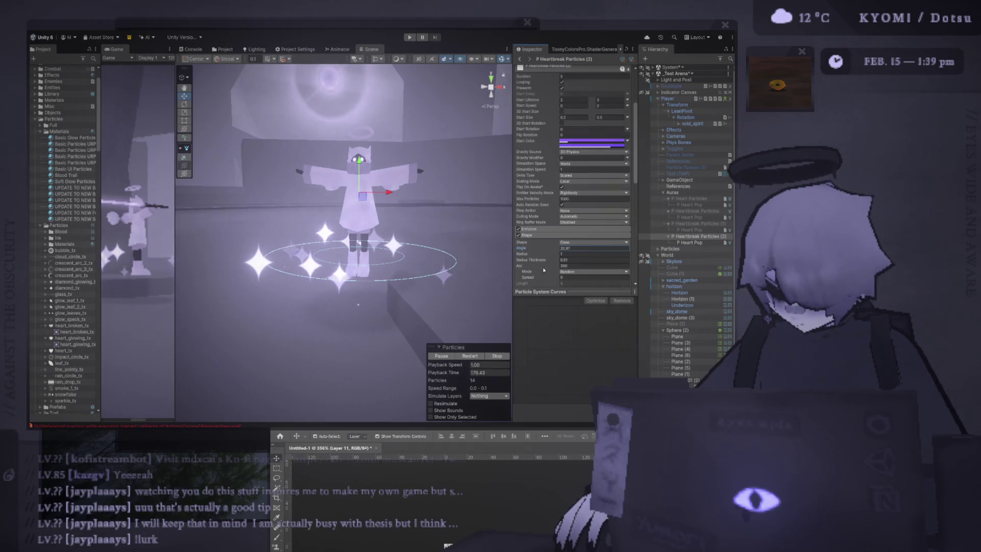
scroll(540, 267, "down", 2)
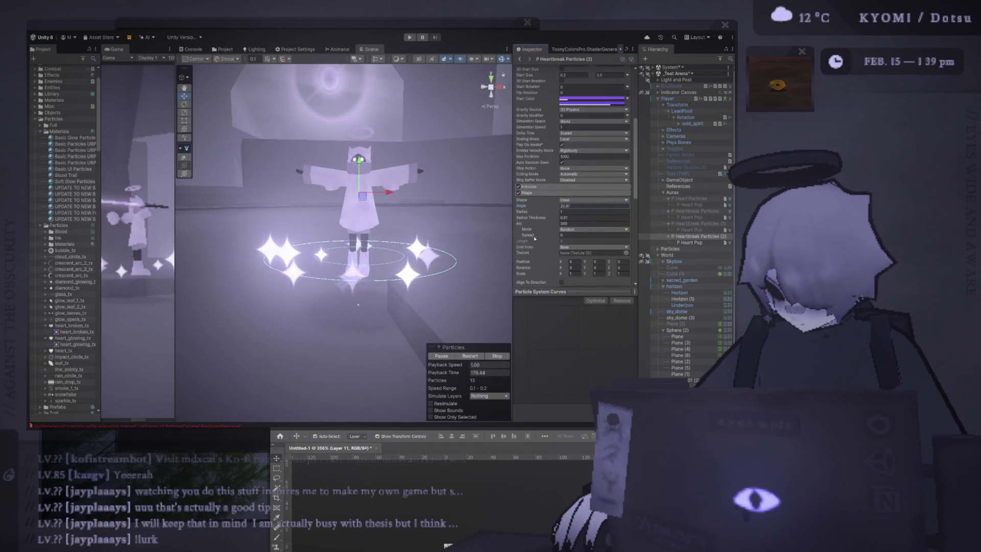
scroll(552, 238, "up", 5)
scroll(552, 238, "down", 1)
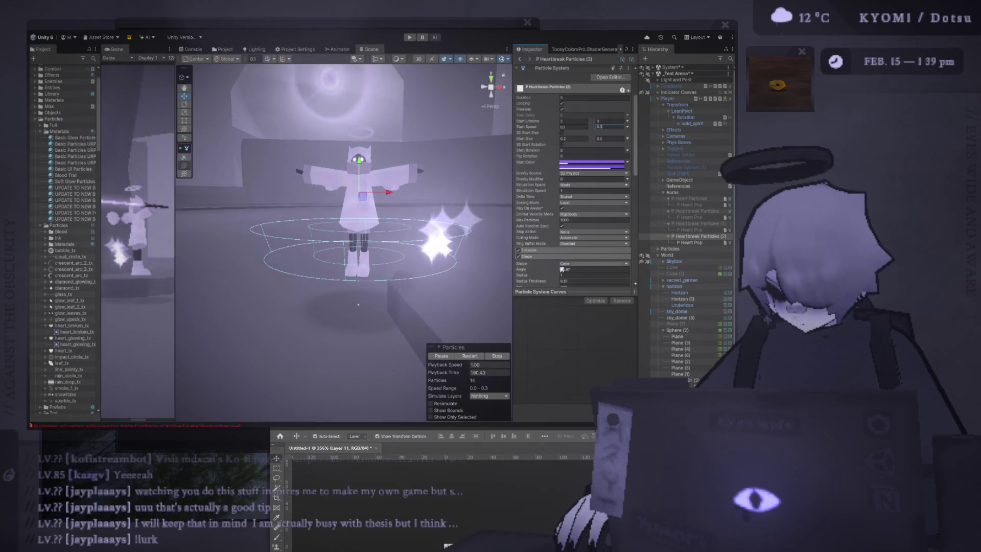
left_click_drag(539, 274, 536, 280)
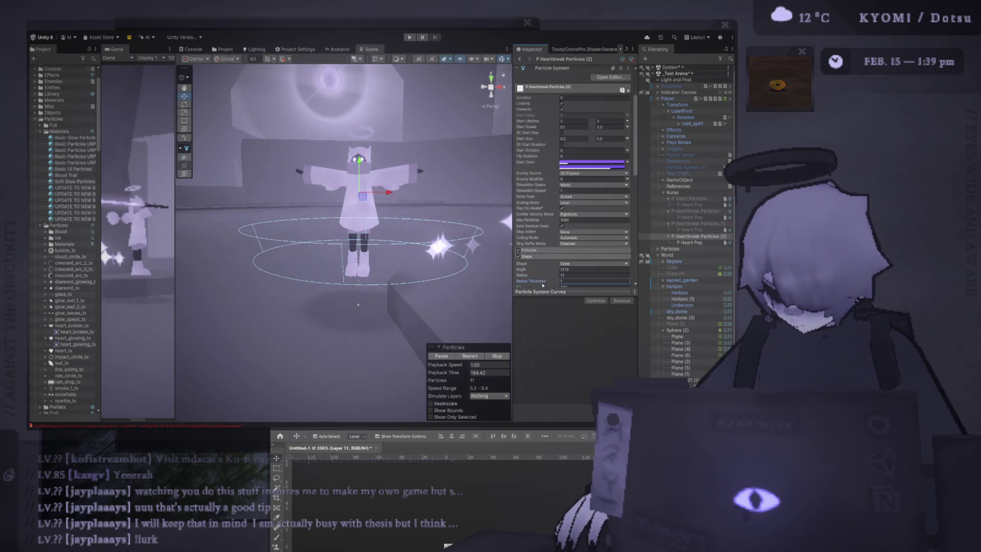
key("f")
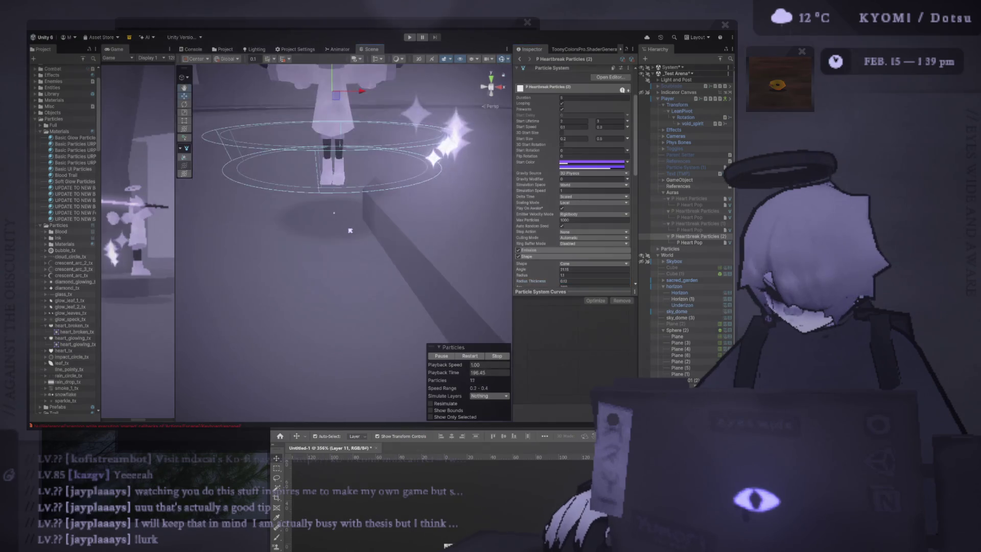
scroll(553, 280, "down", 1)
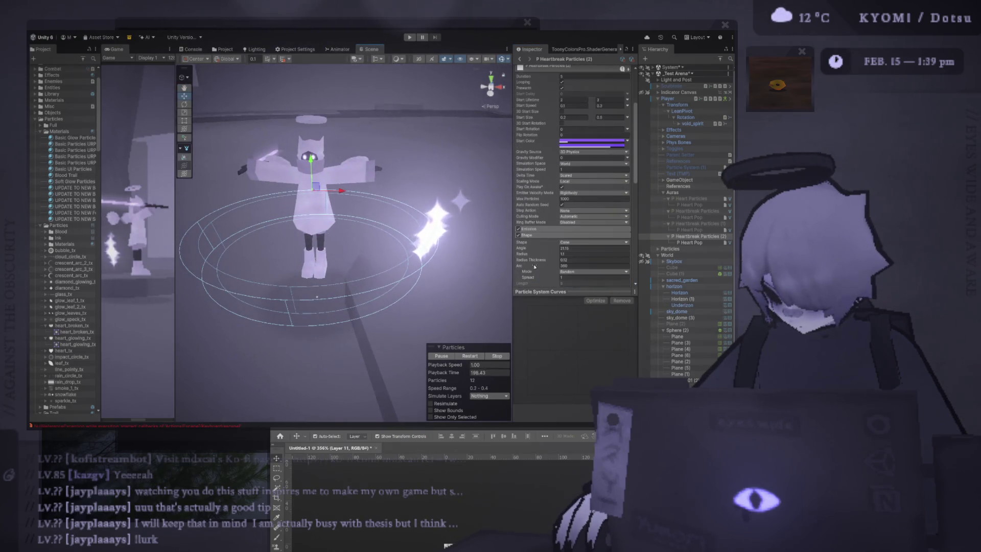
key("f")
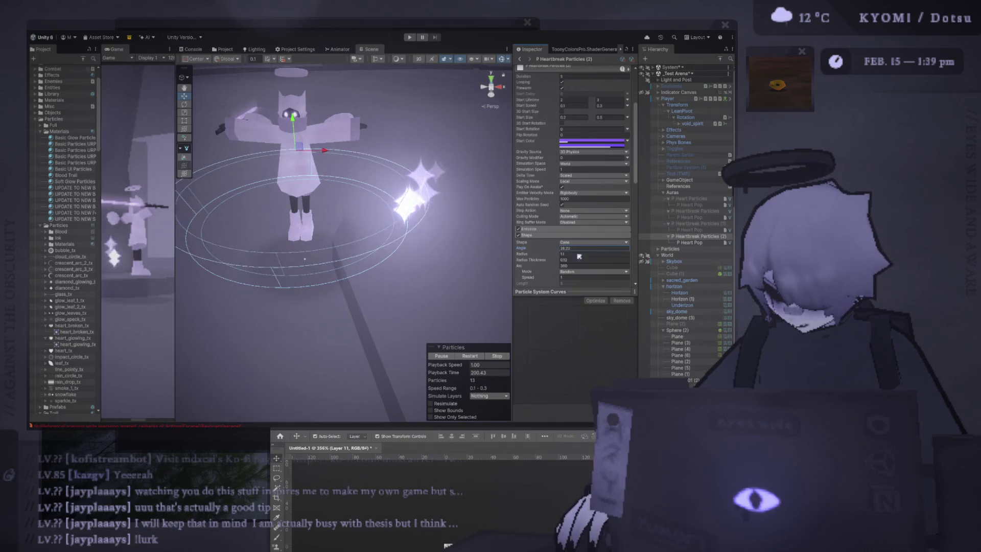
left_click_drag(543, 251, 529, 251)
scroll(586, 263, "down", 1)
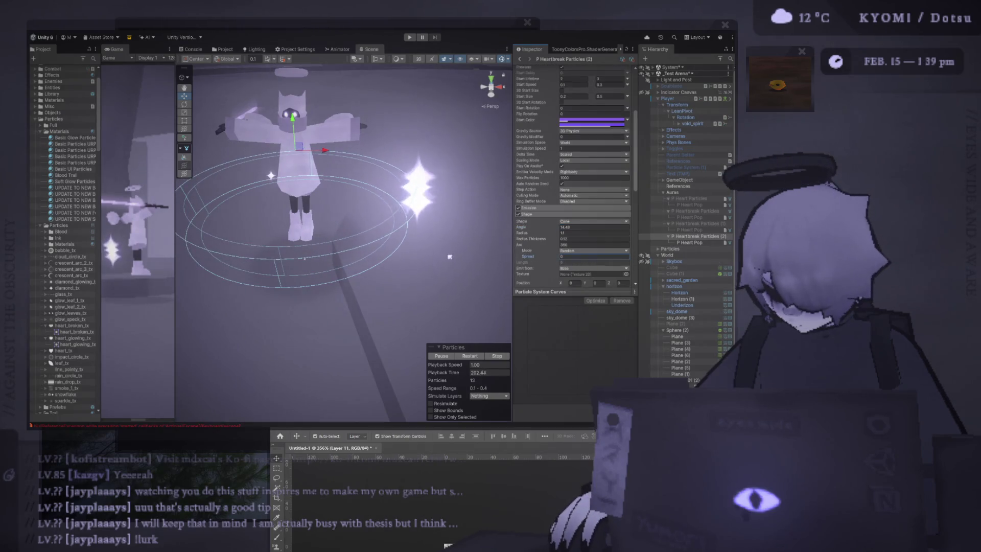
key("slash")
scroll(417, 279, "down", 5)
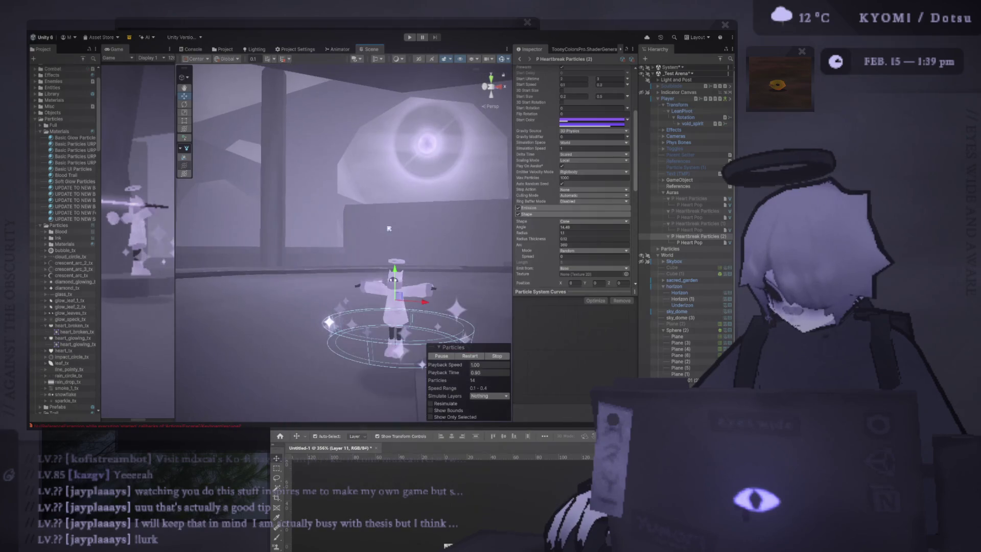
Shrink the cone Radius to 0.81, then set Angle 14.48 and Radius Thickness 0.12.
left_click_drag(532, 233, 491, 235)
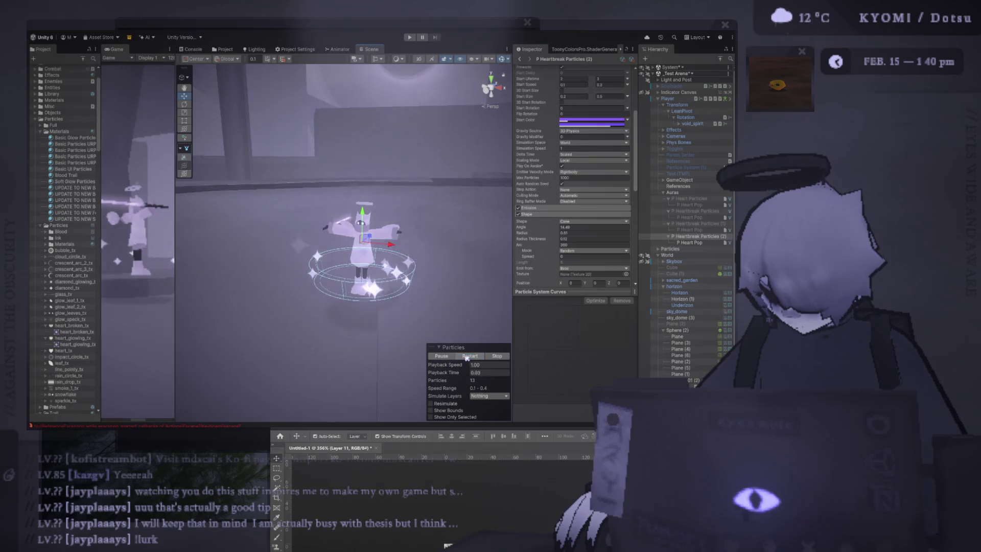
left_click(465, 356)
left_click_drag(450, 182, 452, 170)
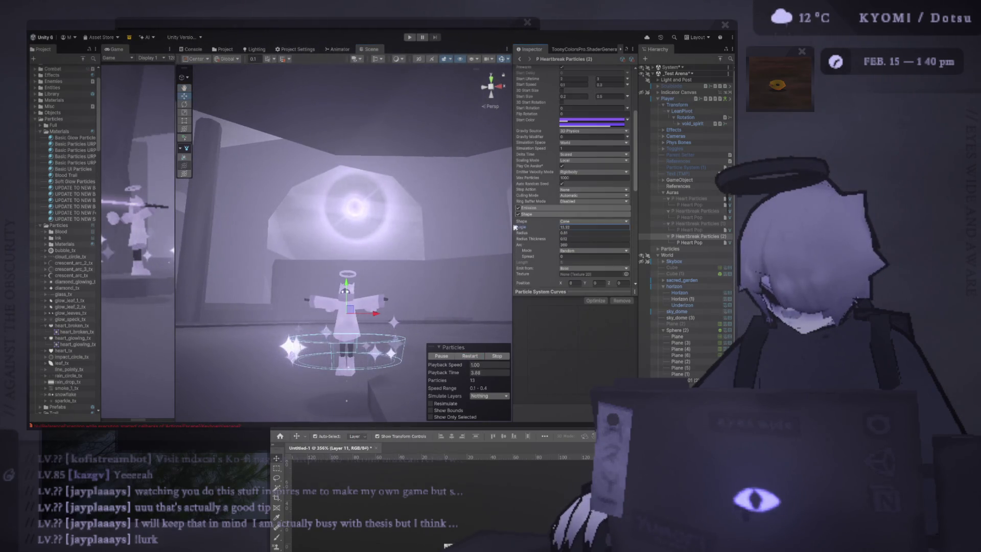
left_click_drag(524, 233, 548, 238)
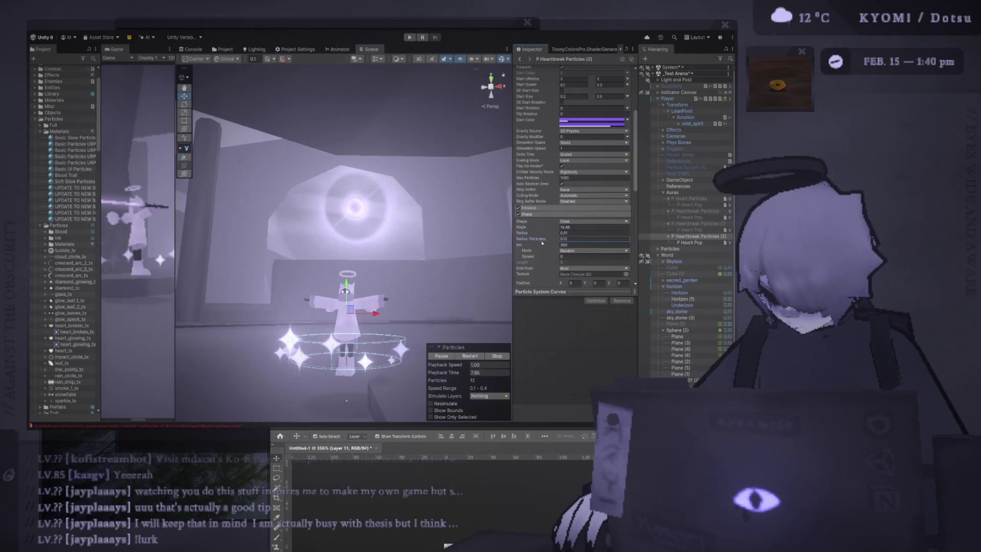
left_click_drag(482, 240, 534, 247)
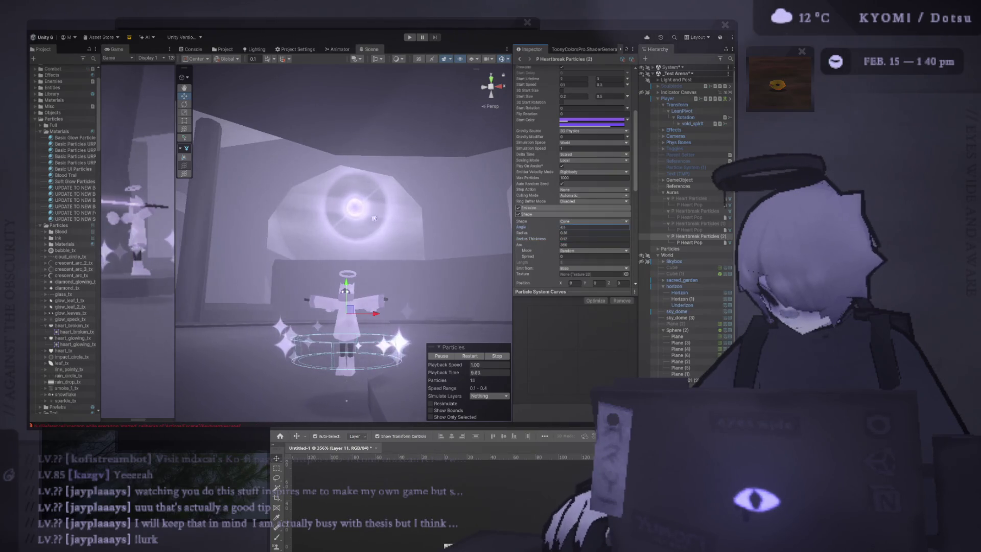
Look down on the character's sparkle cone and begin editing the emitter Radius value.
left_click_drag(347, 400, 405, 316)
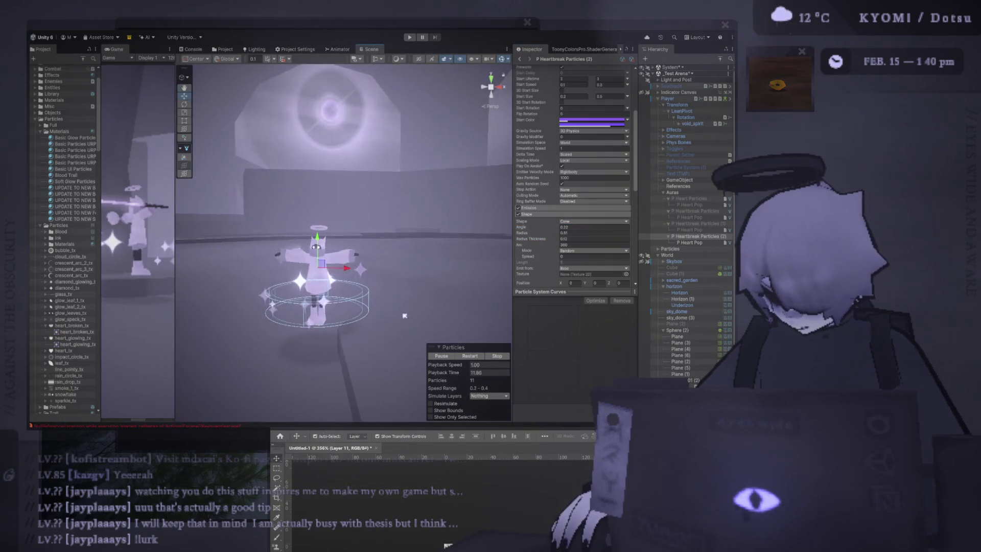
scroll(399, 312, "up", 6)
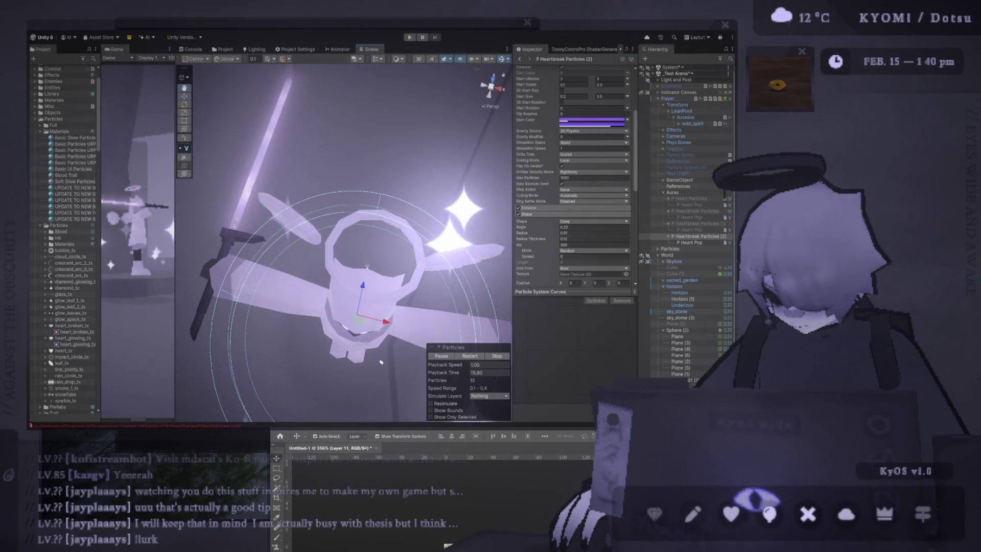
scroll(421, 187, "down", 8)
scroll(422, 187, "up", 5)
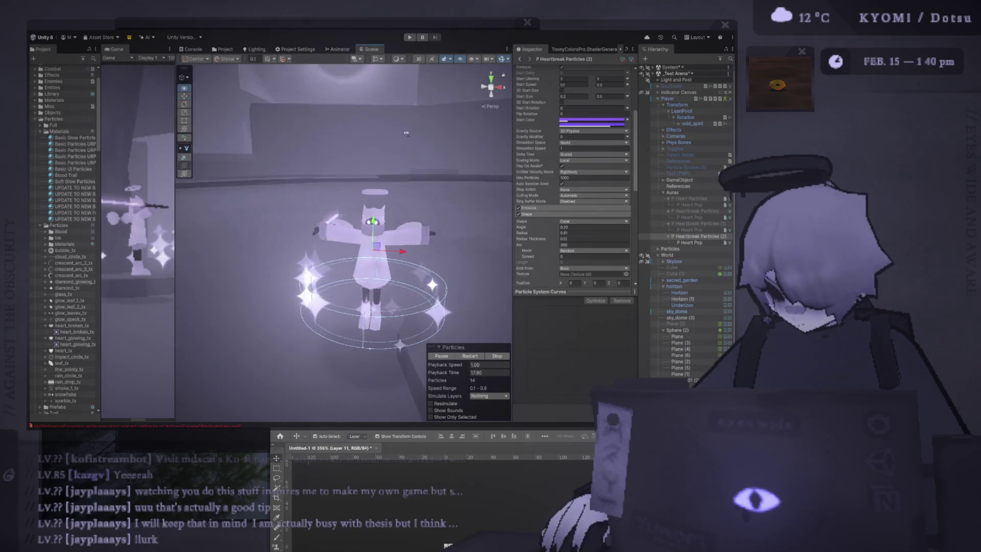
left_click_drag(403, 119, 406, 122)
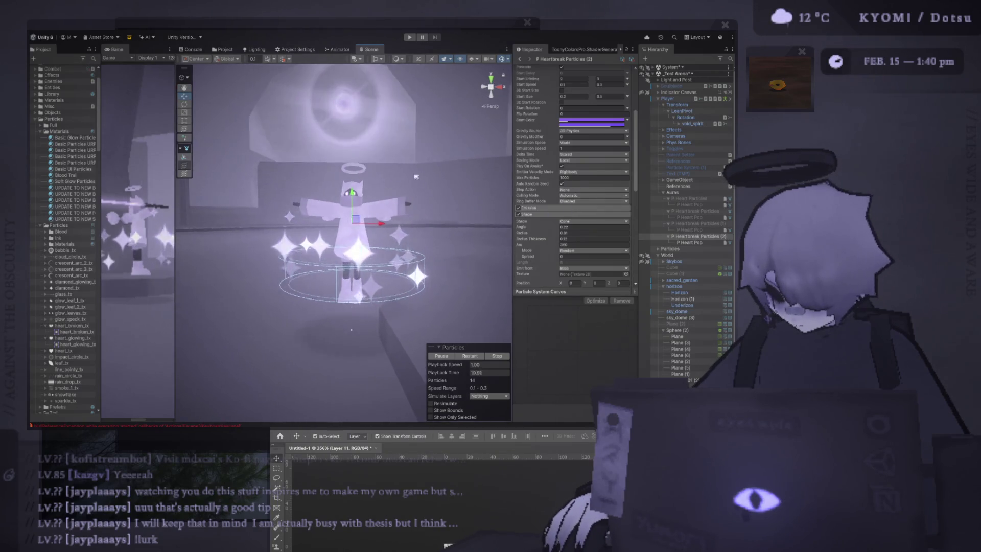
scroll(406, 165, "up", 3)
scroll(407, 165, "down", 5)
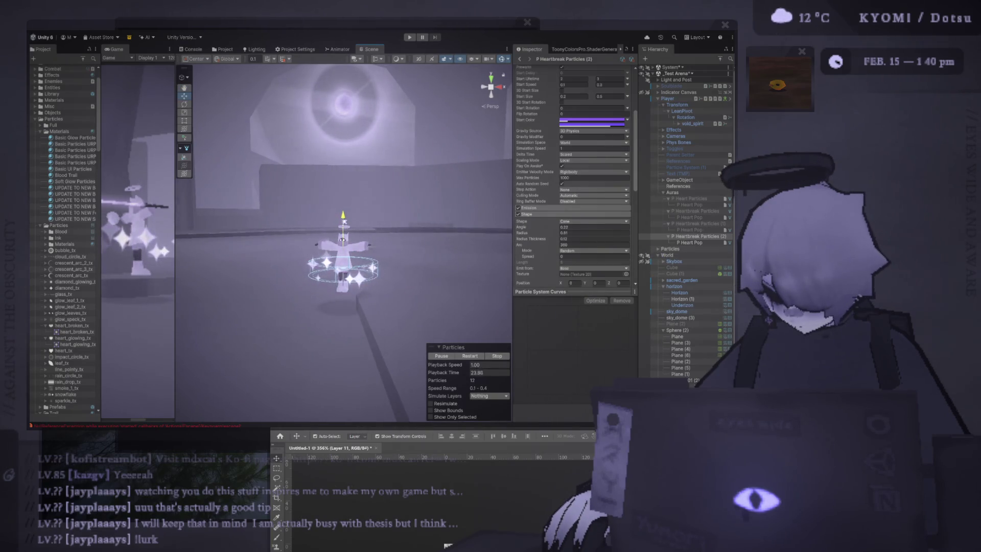
scroll(350, 237, "up", 5)
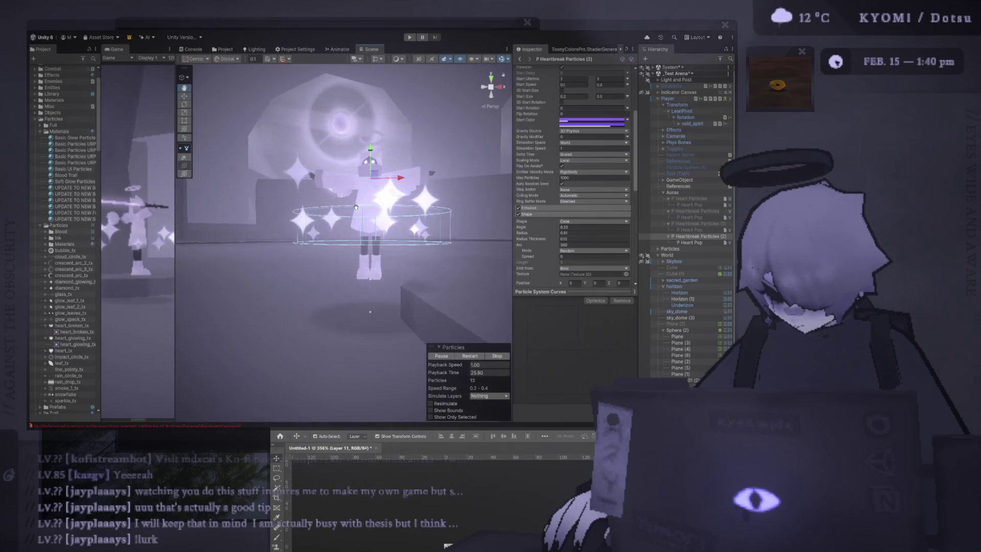
left_click(534, 230)
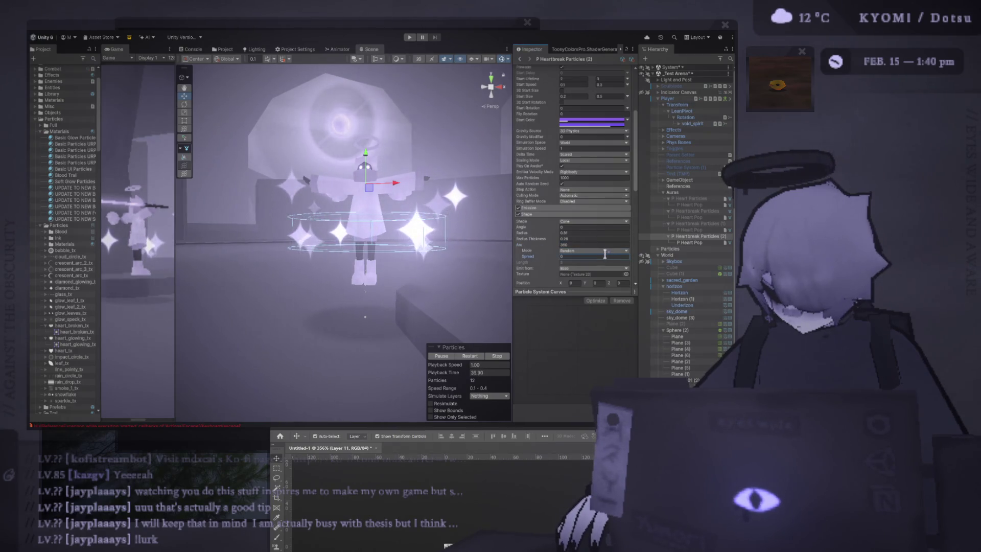
scroll(604, 255, "down", 1)
scroll(596, 259, "down", 1)
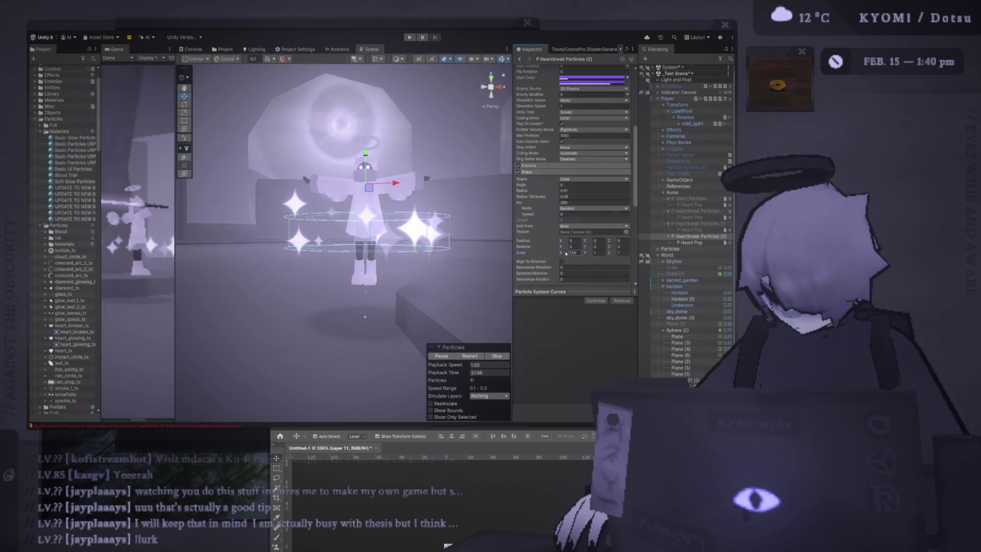
key("BackSpace")
key("BackSpace")
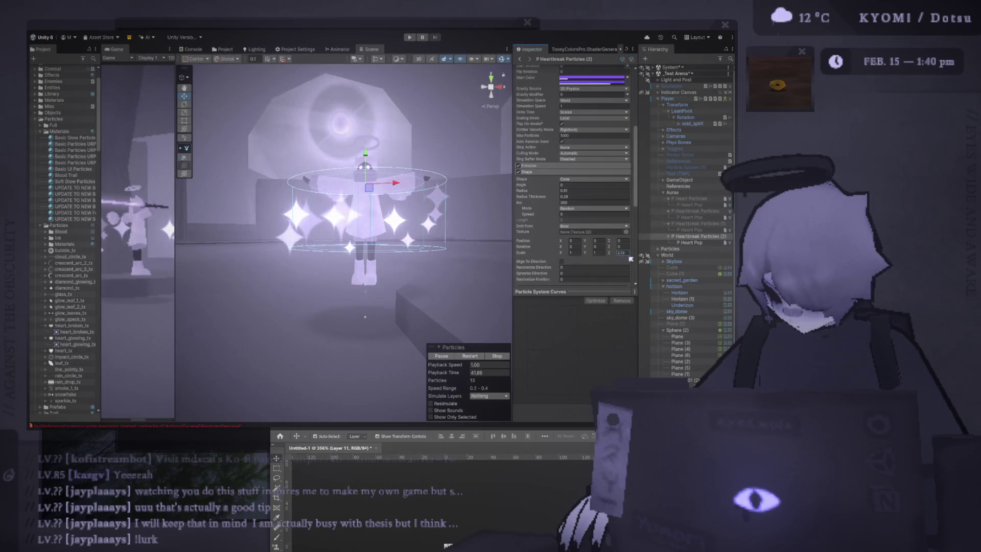
scroll(417, 222, "down", 5)
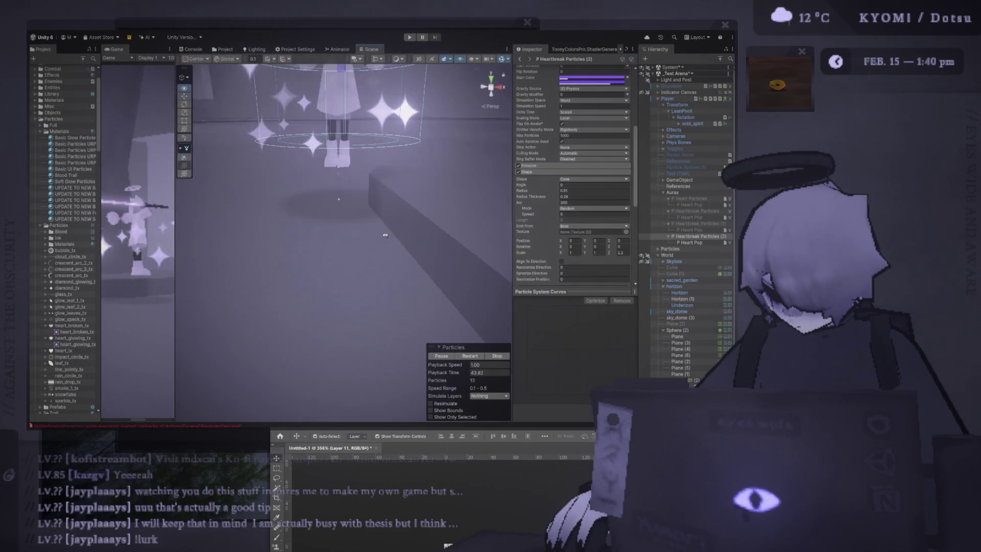
scroll(612, 208, "up", 8)
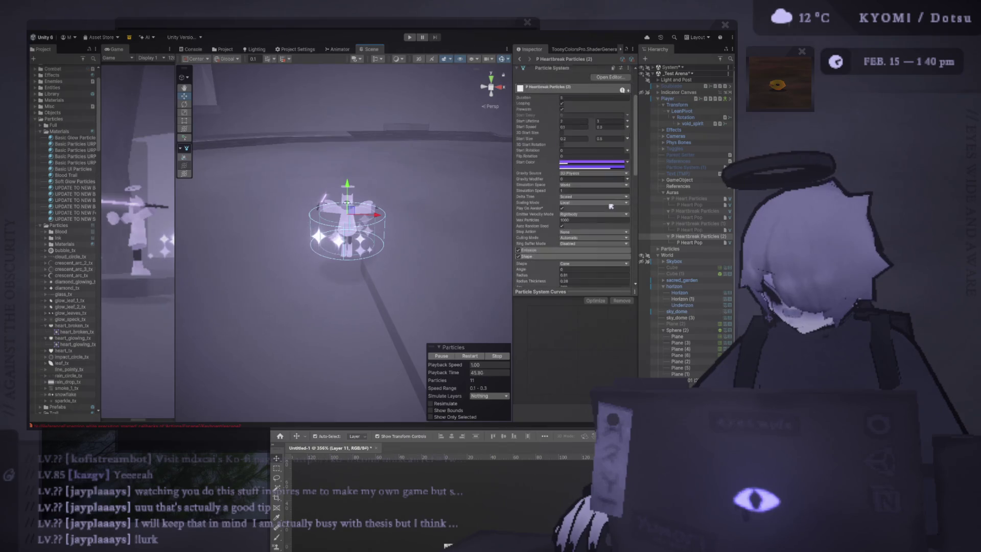
left_click(612, 190)
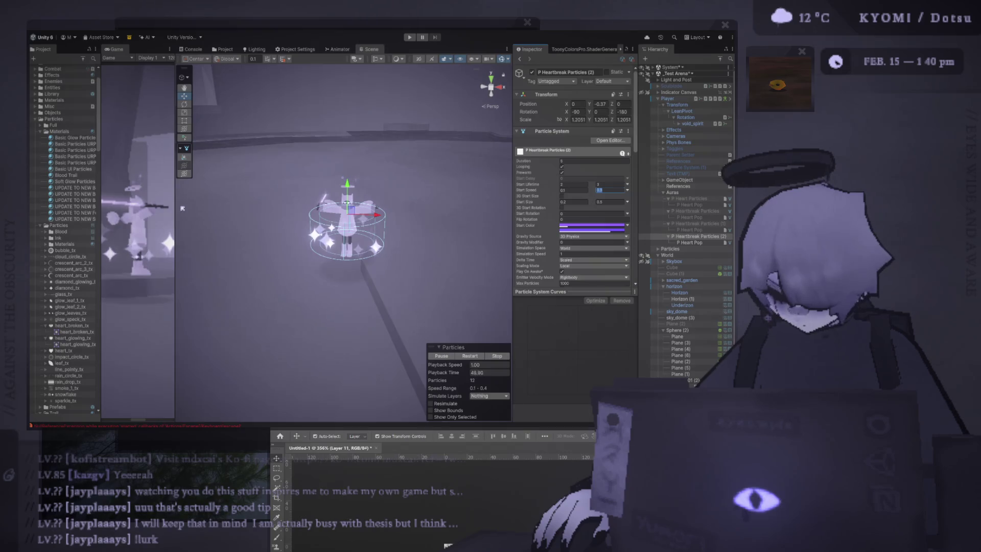
mouse_move(176, 212)
left_mouse_down()
mouse_move(394, 219)
mouse_move(182, 218)
left_mouse_up()
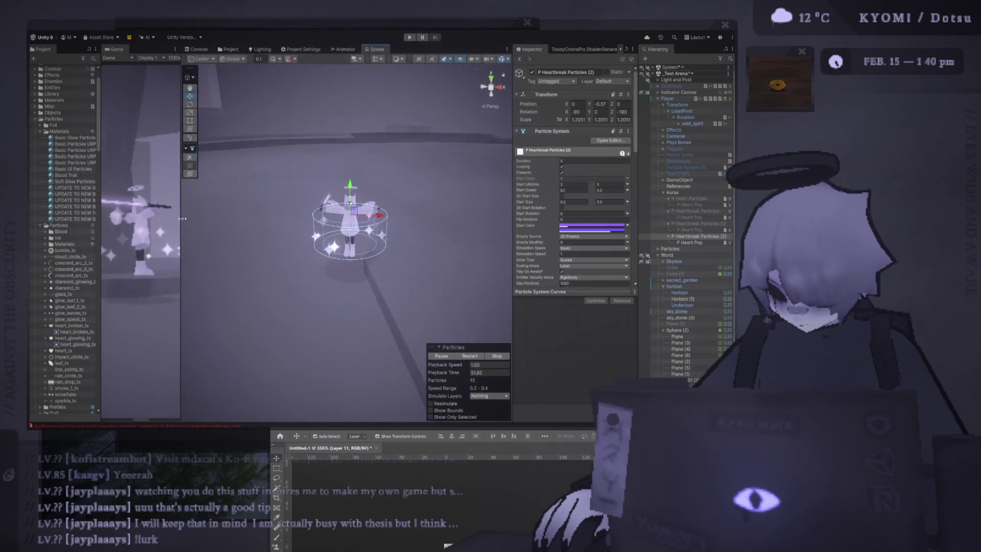
scroll(347, 230, "up", 5)
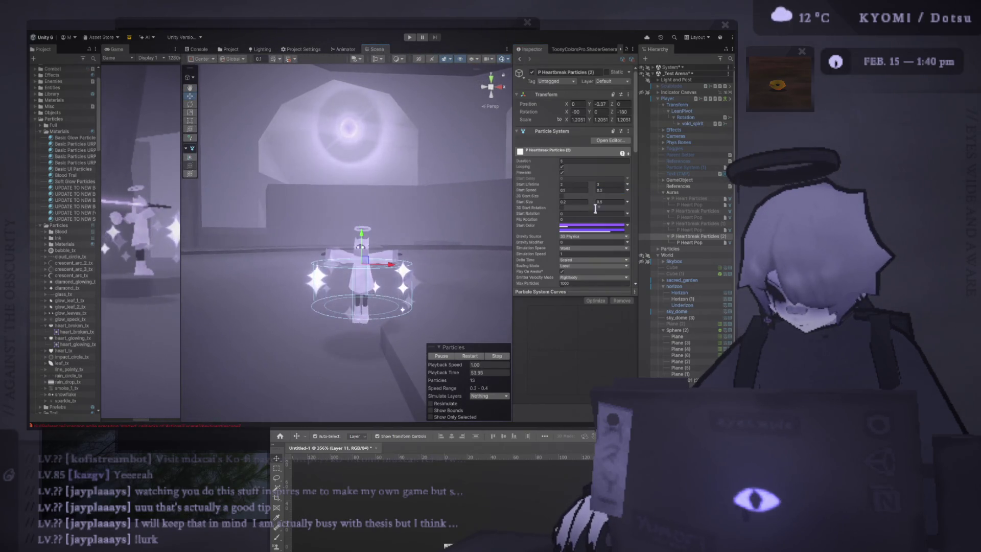
scroll(597, 204, "down", 8)
left_click(622, 253)
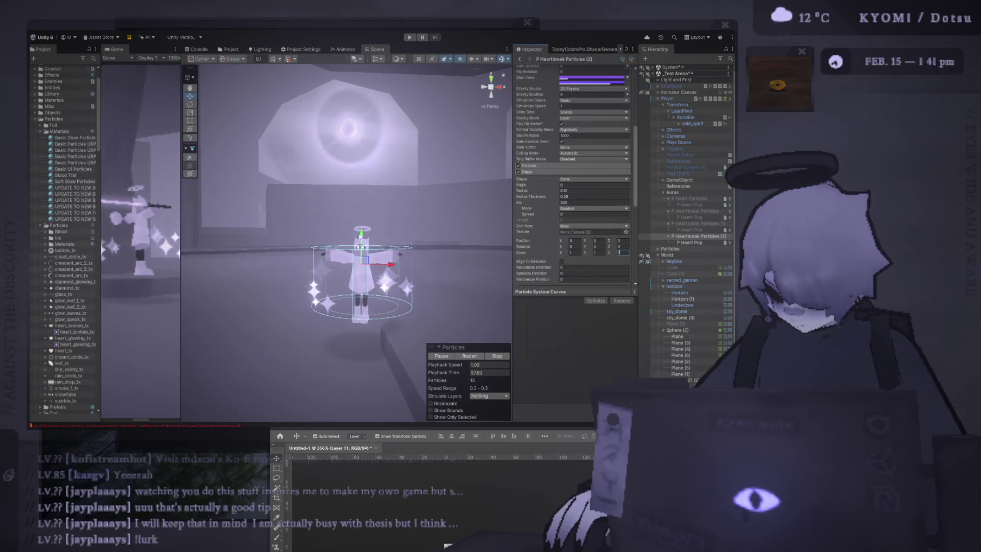
scroll(572, 204, "up", 6)
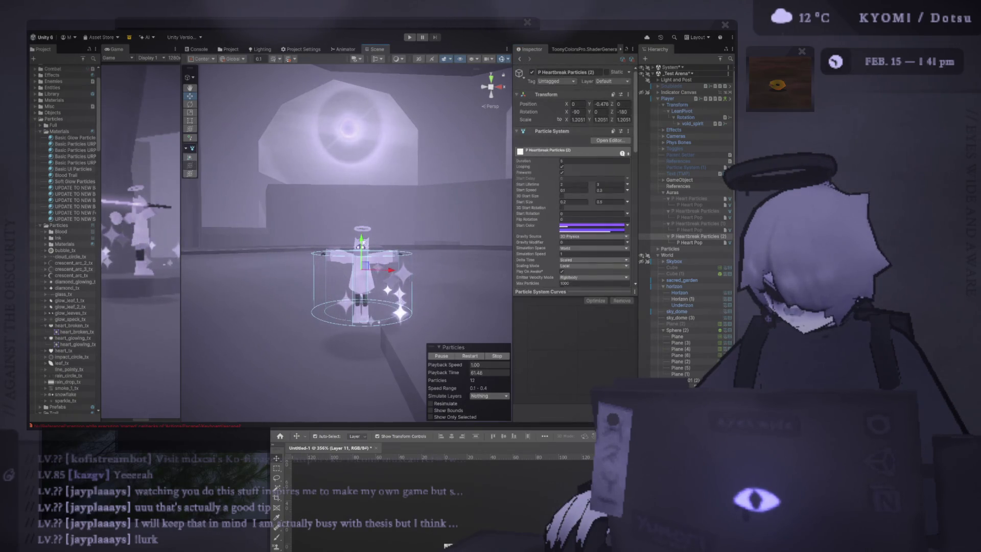
scroll(559, 229, "down", 8)
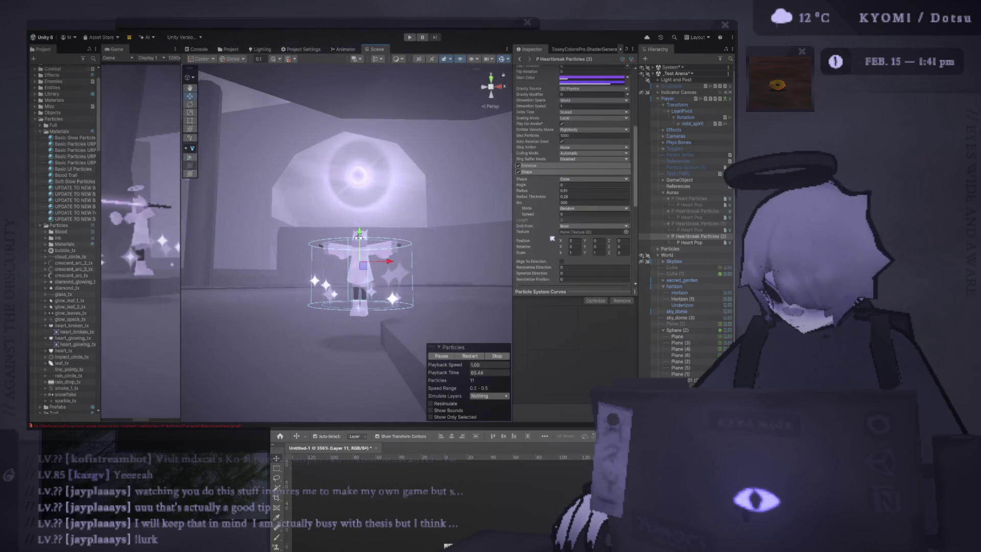
Set the Shape module to emit from the cone's Volume and frame the emitter.
left_click(576, 226)
left_click(598, 242)
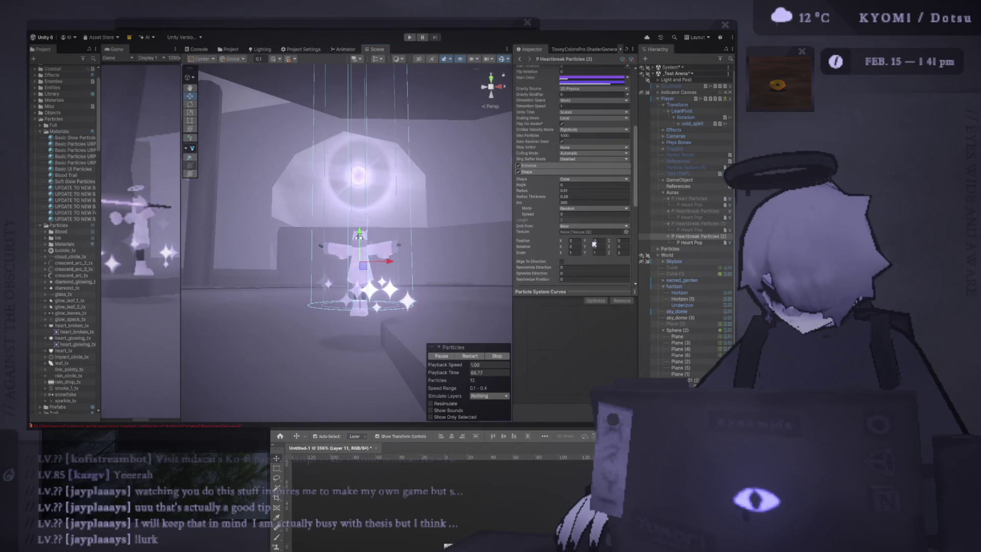
scroll(442, 245, "down", 2)
key("f")
scroll(618, 229, "down", 2)
key("f")
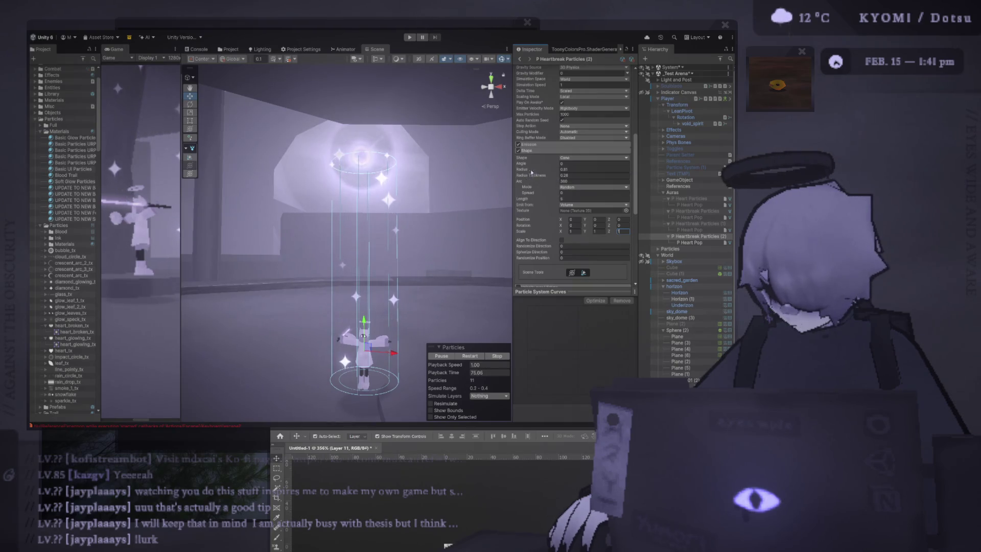
Narrow the cone radius, keep the arc at a full 360, and shorten the length slightly.
left_click_drag(531, 170, 532, 171)
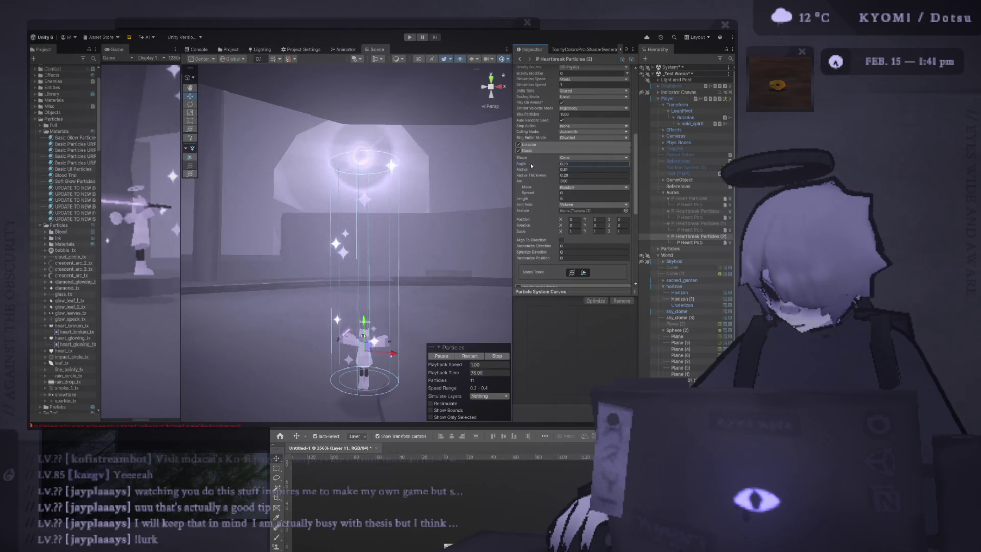
left_click_drag(544, 183, 528, 200)
scroll(332, 199, "up", 5)
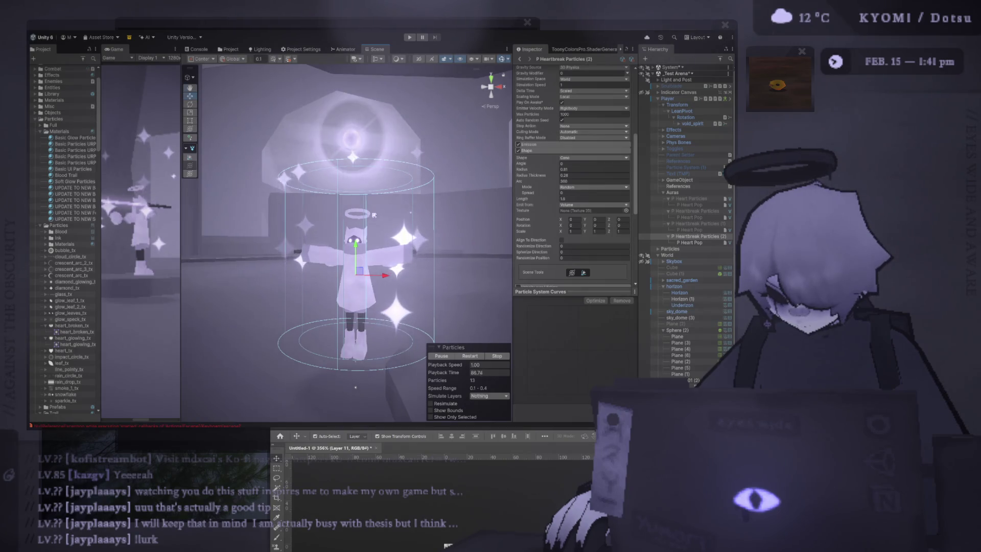
scroll(404, 273, "down", 3)
scroll(404, 273, "up", 3)
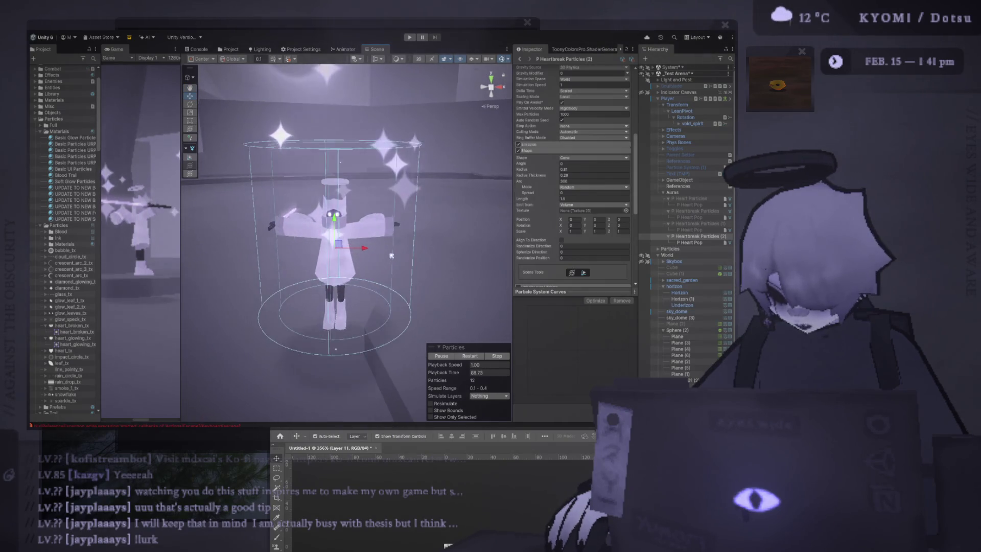
left_click(548, 180)
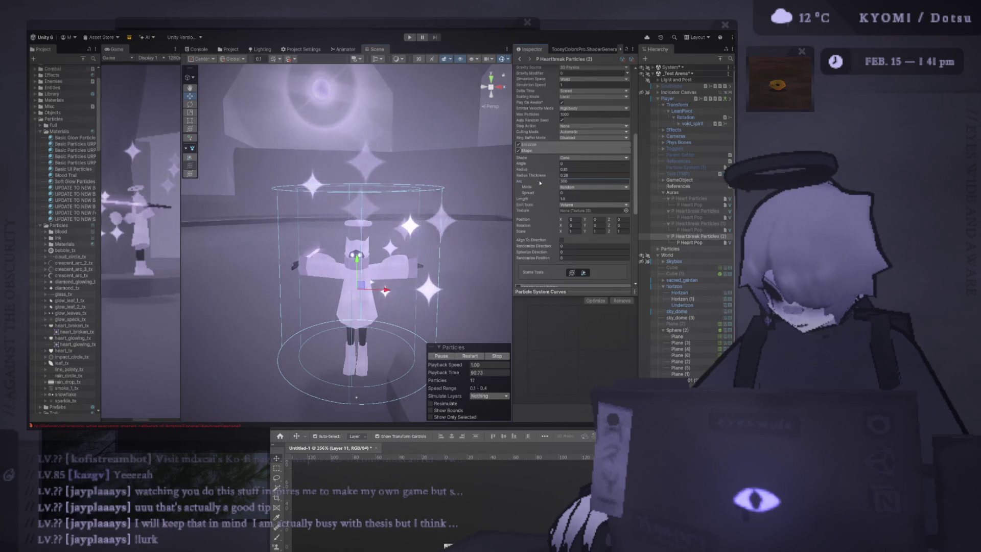
left_click_drag(537, 199, 534, 200)
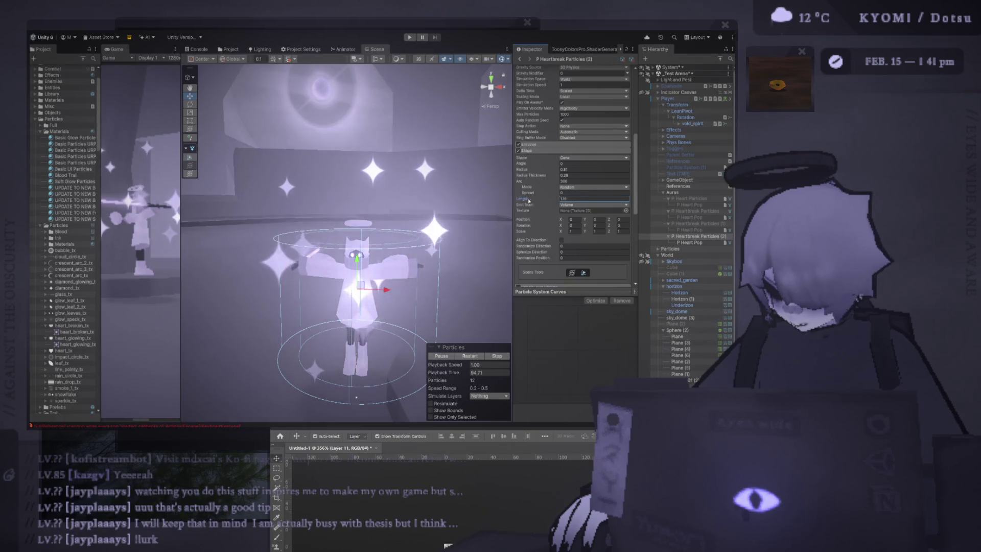
scroll(408, 199, "down", 3)
Orbit around the character's aura and widen the game preview to inspect the sparkles.
left_click_drag(408, 198, 409, 202)
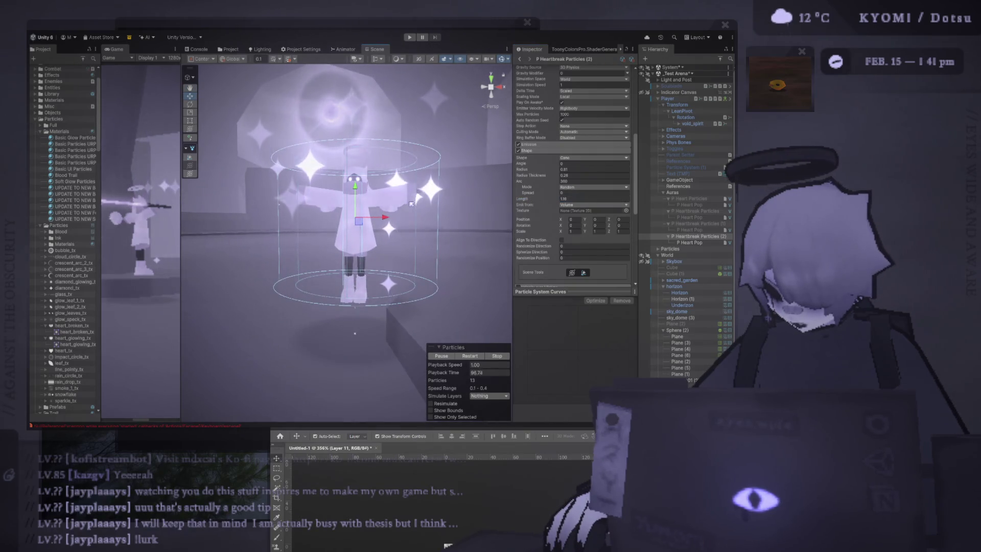
scroll(412, 204, "down", 3)
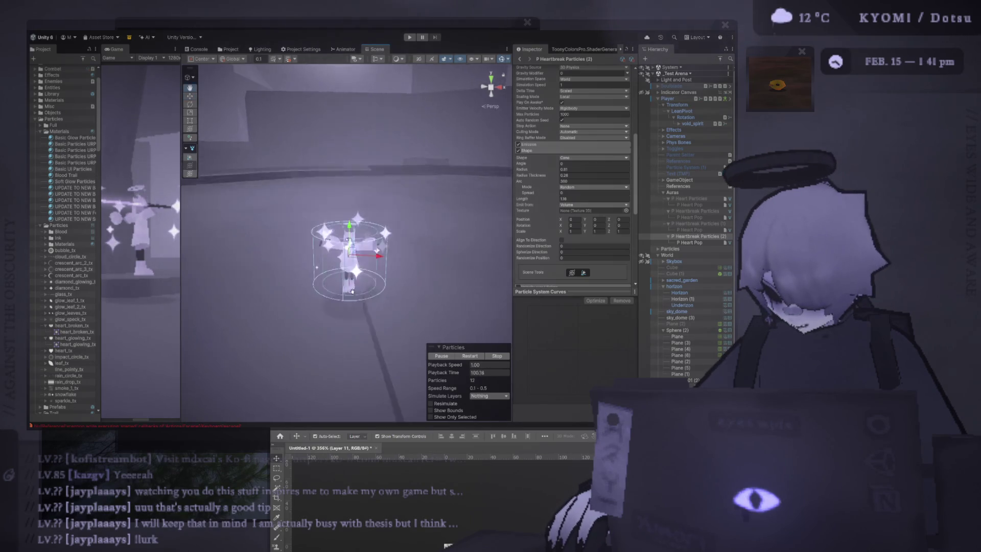
scroll(357, 317, "up", 5)
scroll(358, 317, "down", 5)
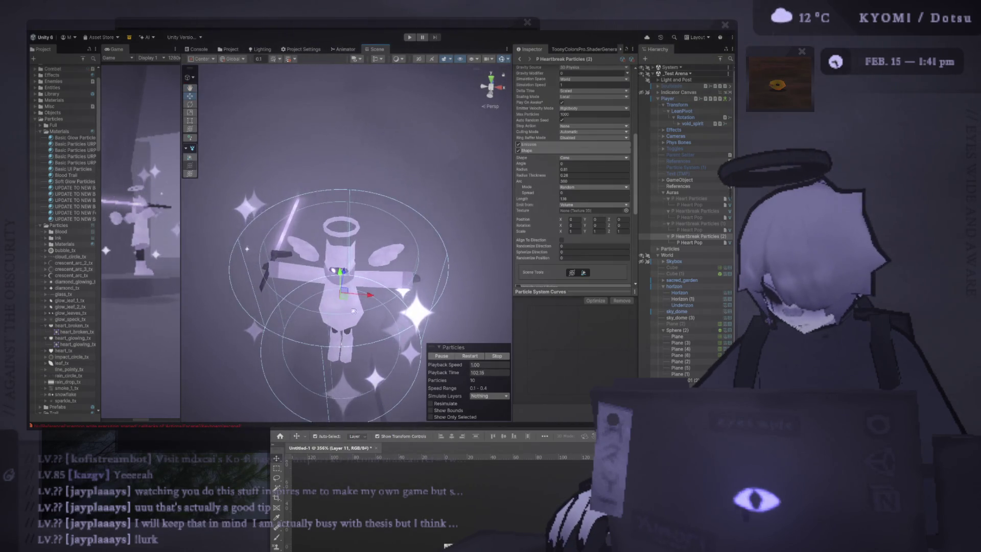
mouse_move(181, 225)
left_mouse_down()
mouse_move(382, 225)
mouse_move(234, 225)
left_mouse_up()
scroll(415, 231, "up", 2)
Restart the particles, lower the aura emitter slightly, play the game, then bring Photoshop forward.
key("f")
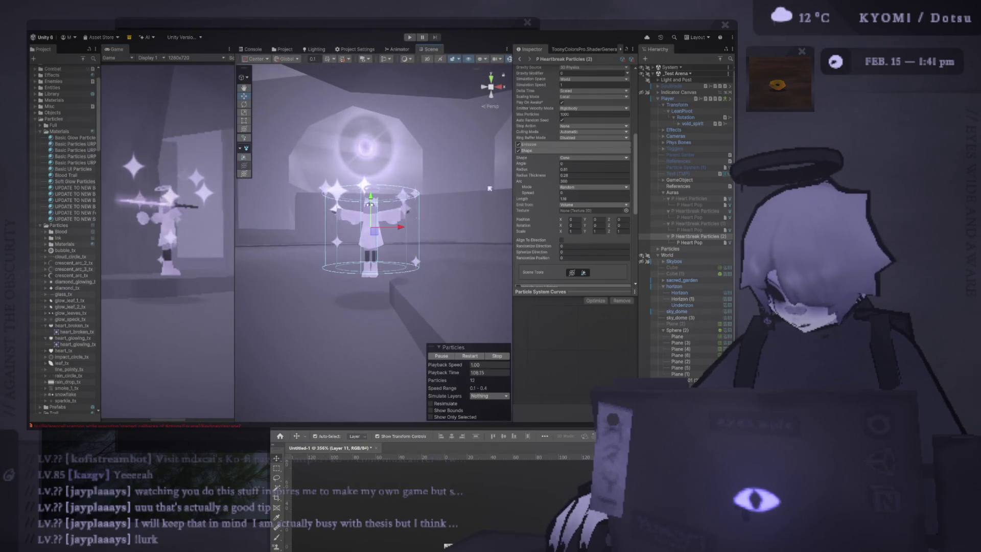
left_click(466, 356)
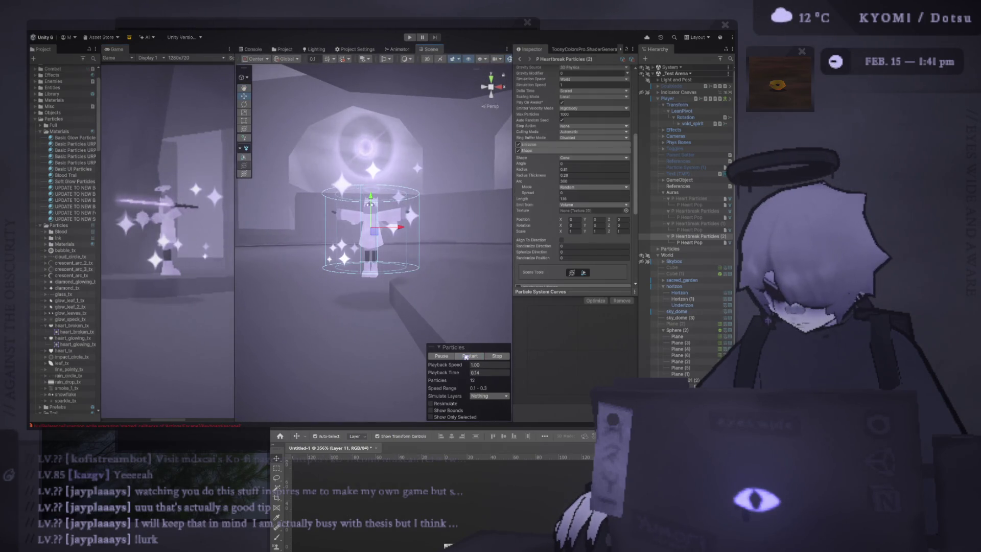
left_click_drag(371, 202, 387, 233)
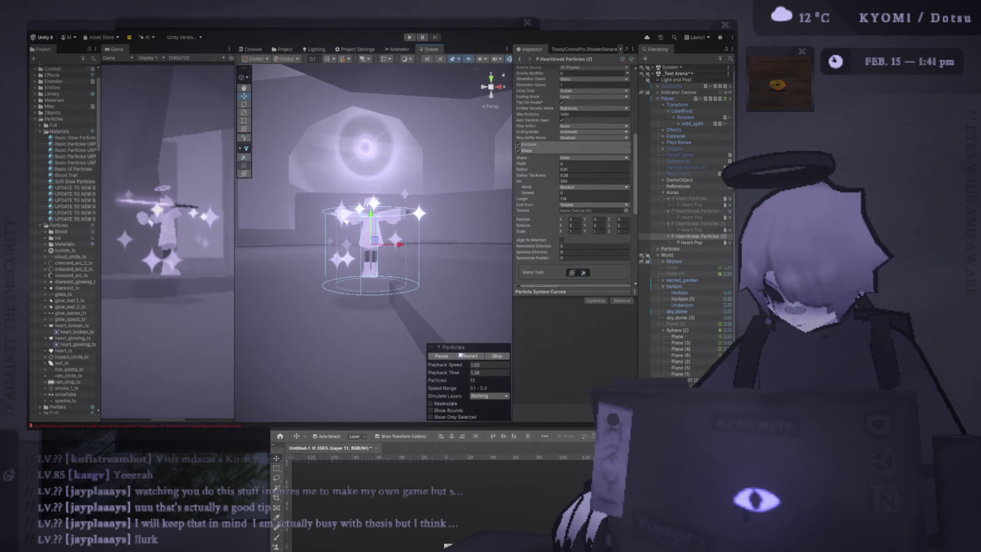
left_click(414, 38)
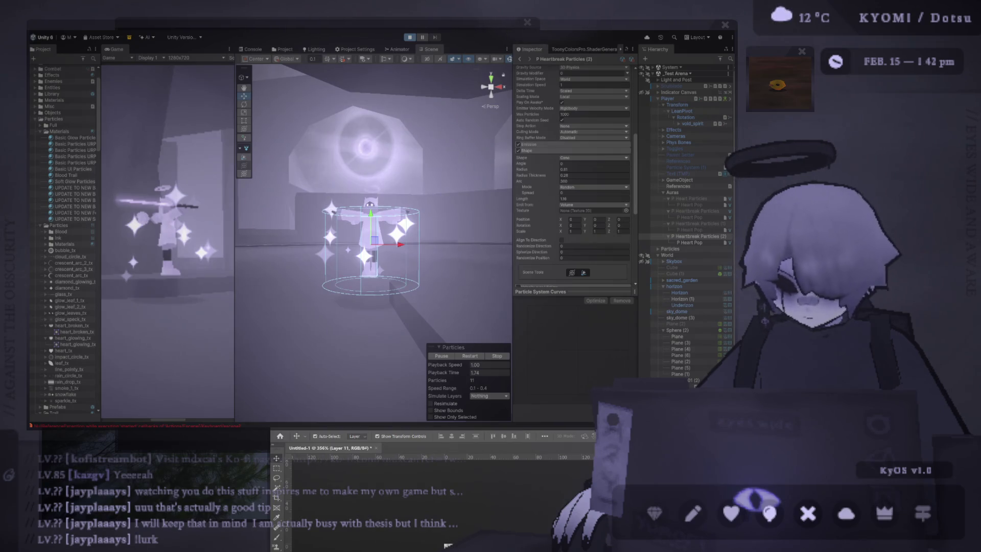
left_click(412, 443)
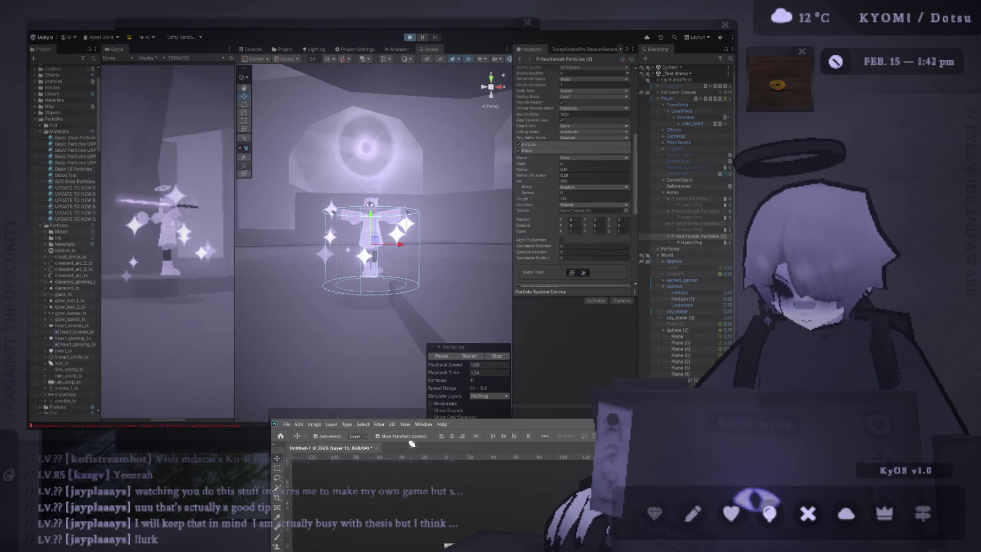
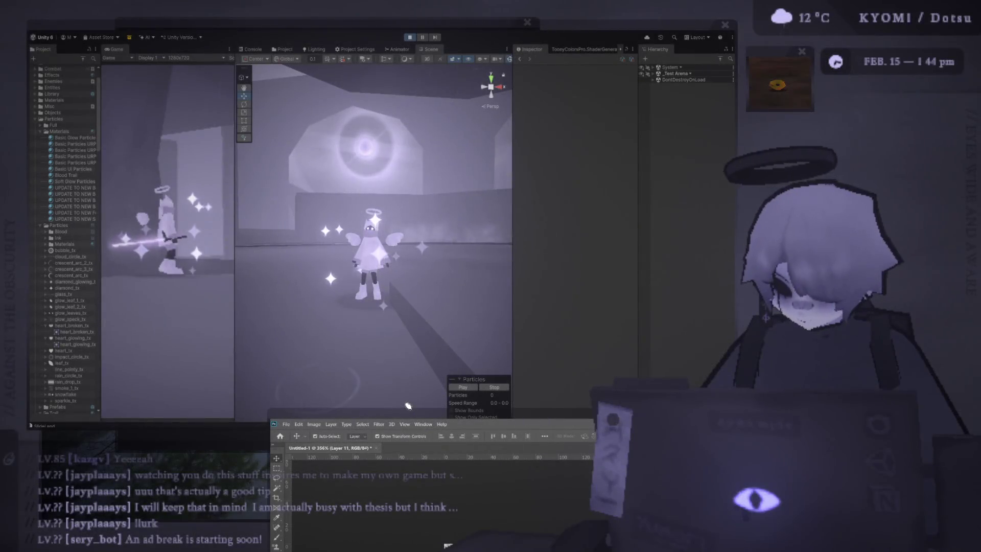
Bring Unity in front of Photoshop, widen the Game view, then maximize it to fill the editor.
left_click(409, 405)
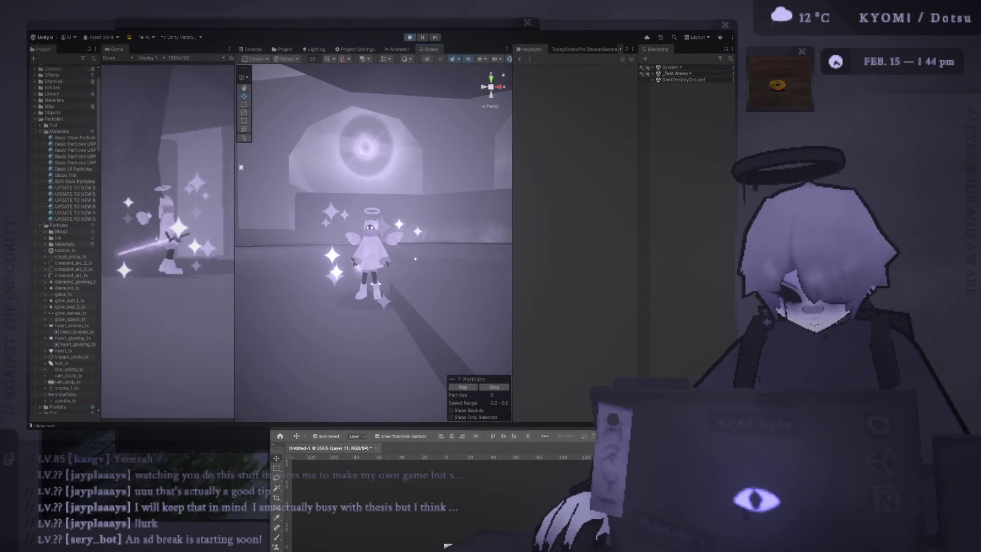
left_click_drag(235, 212, 392, 212)
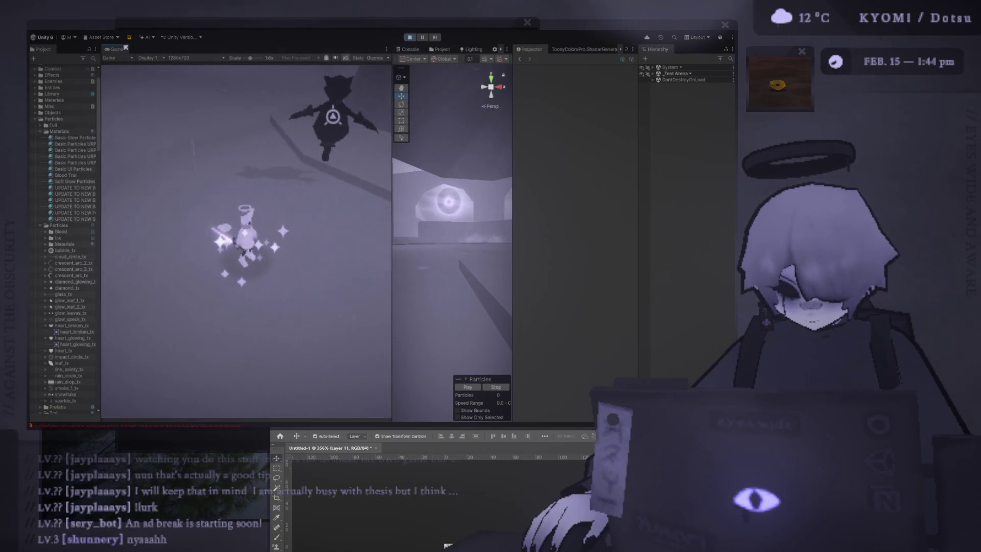
double_click(126, 48)
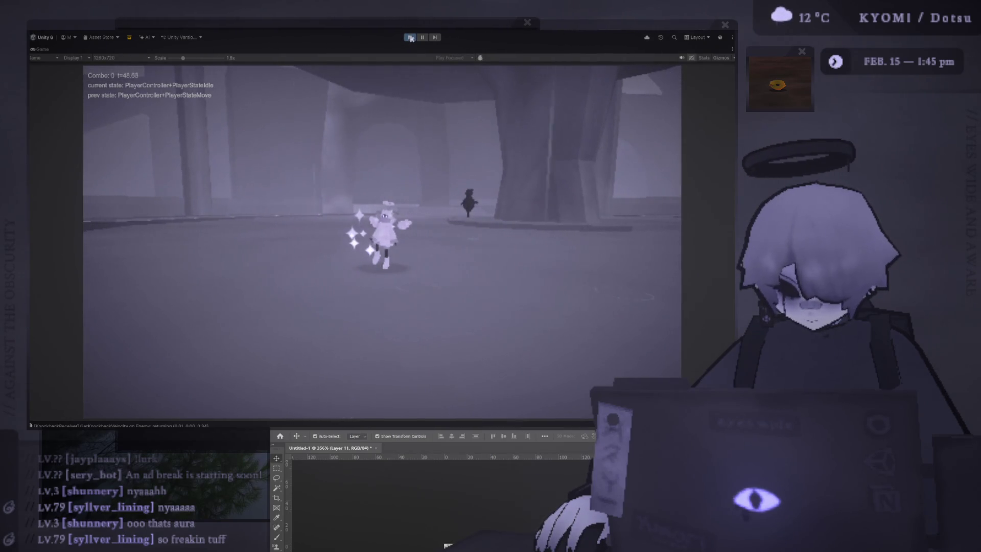
Stop Play mode to end the test and restore the full editor layout.
left_click(412, 38)
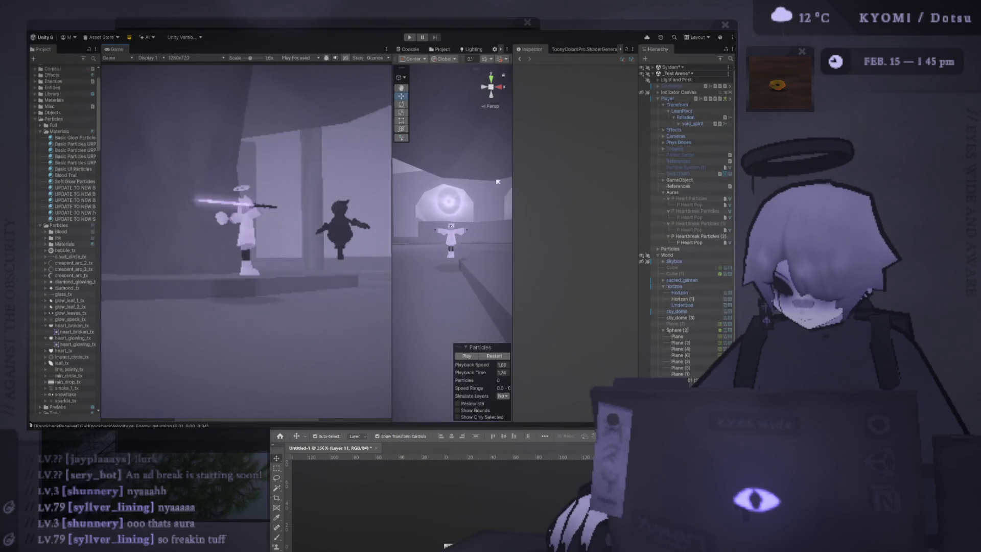
Select P Heartbreak Particles (2), enlarge the Scene view, then switch back to Photoshop.
left_click(699, 237)
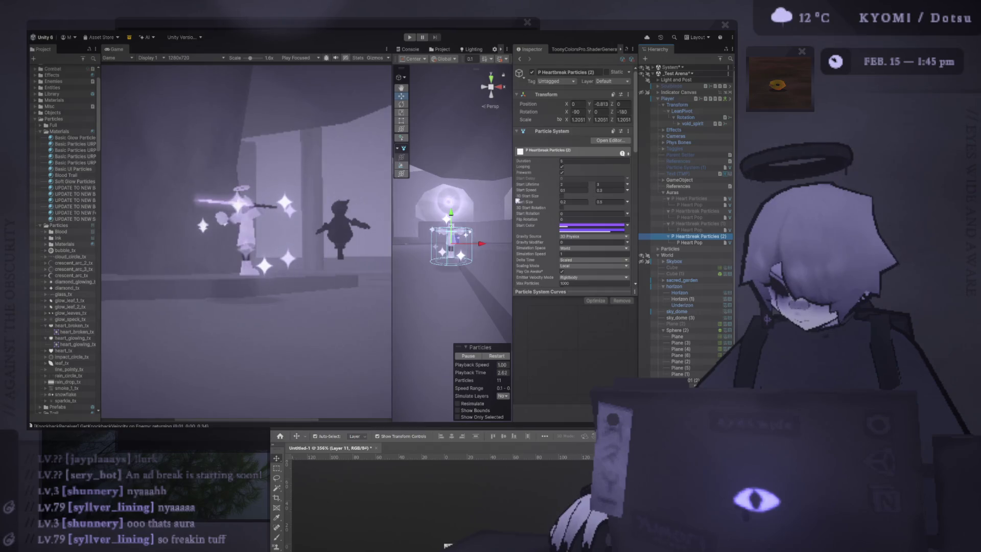
left_click_drag(393, 235, 240, 245)
left_click(448, 545)
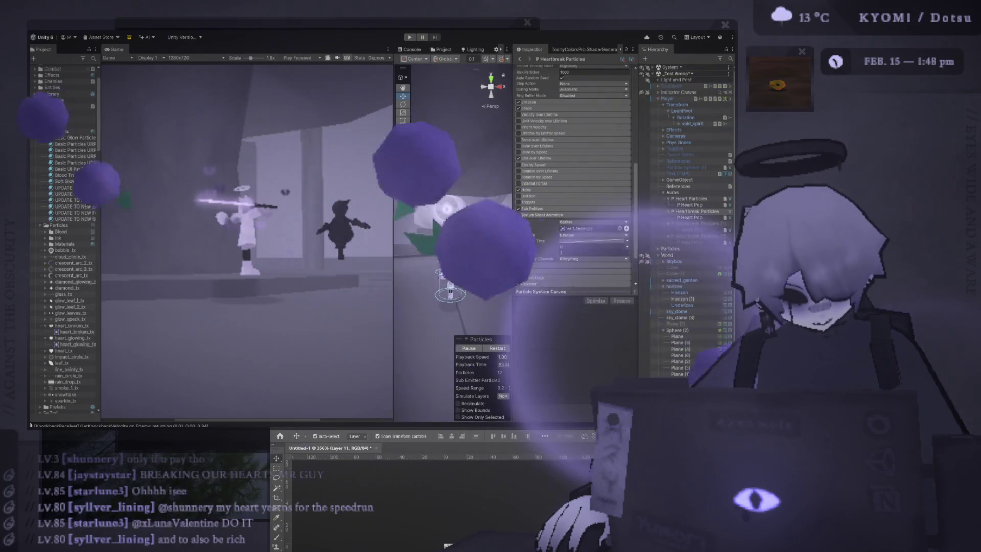
Switch between Photoshop and Unity, then widen the Project asset list so full names show.
left_click(448, 545)
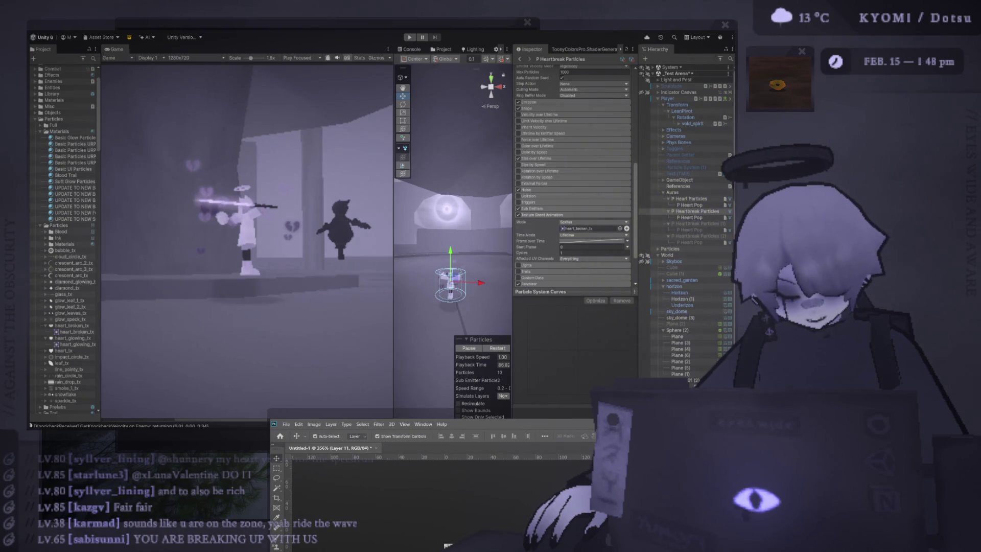
key("alt+Tab")
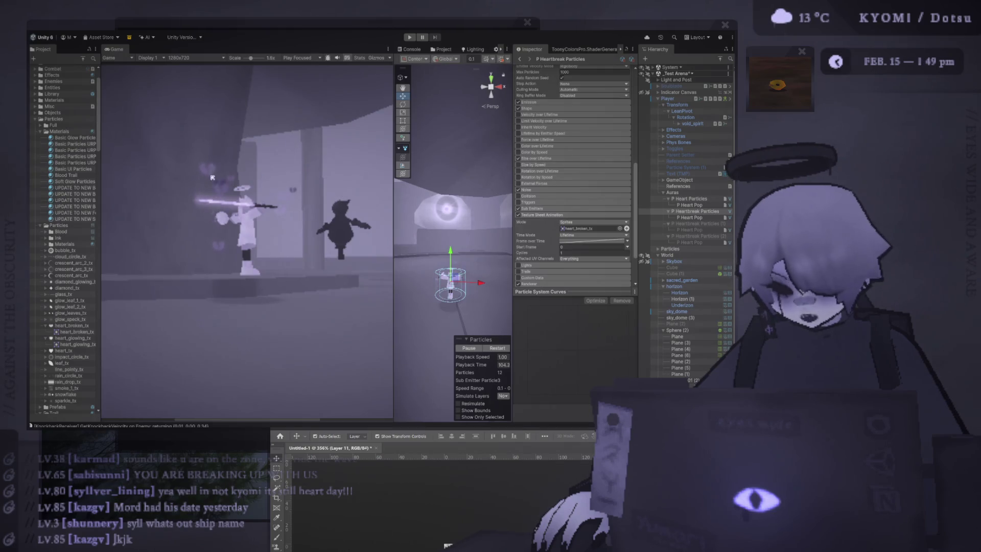
left_click(448, 545)
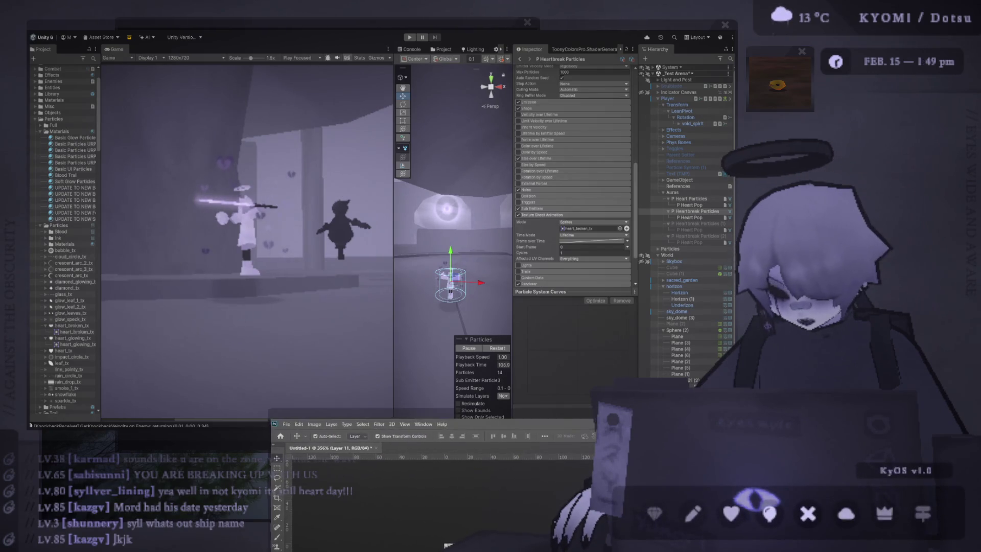
left_click(227, 276)
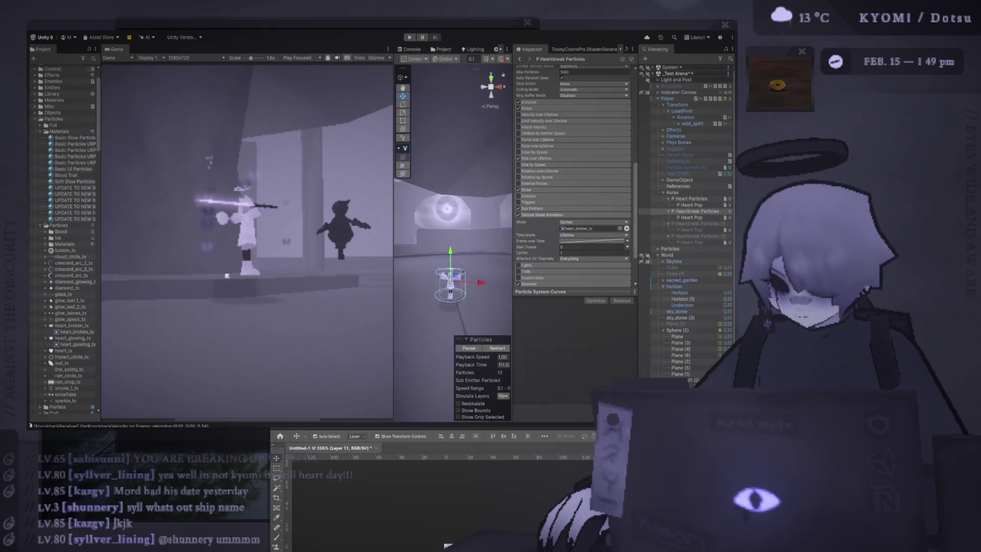
mouse_move(101, 174)
left_mouse_down()
mouse_move(144, 174)
mouse_move(109, 184)
mouse_move(125, 188)
left_mouse_up()
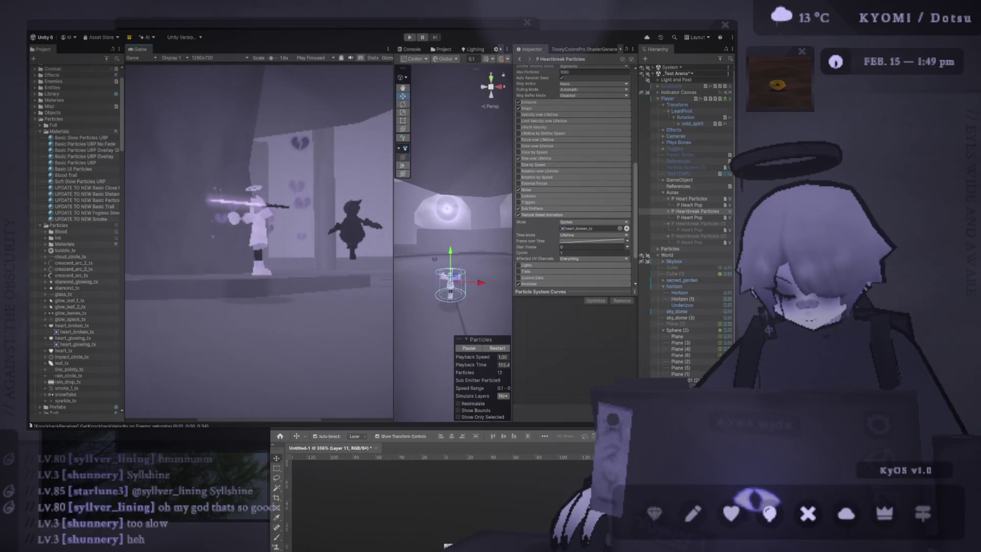
left_click(447, 546)
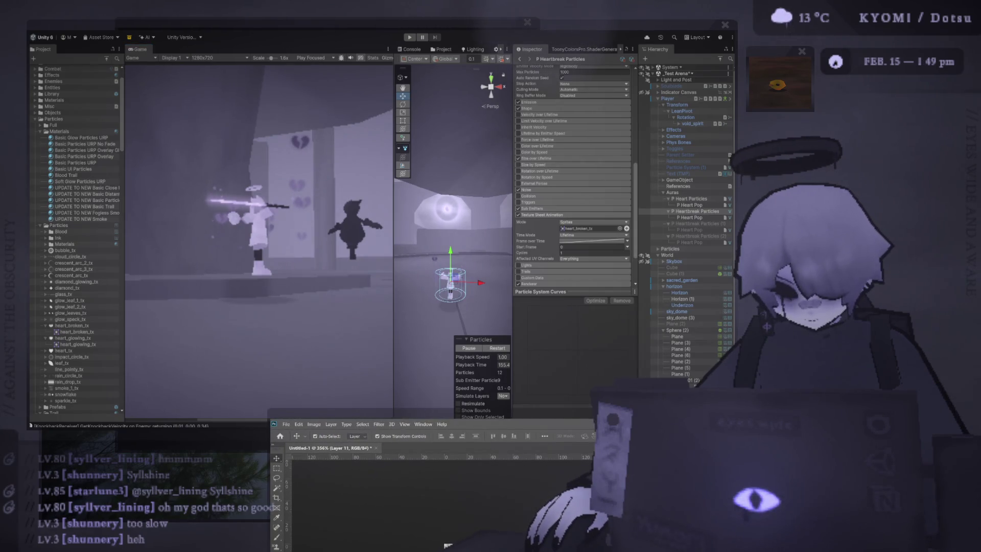
key("alt+Tab")
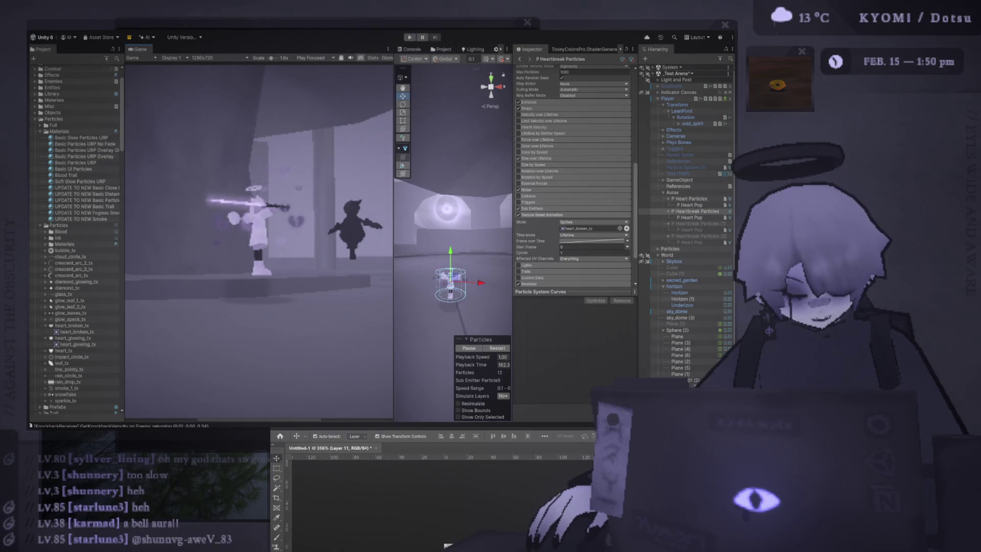
left_click(448, 545)
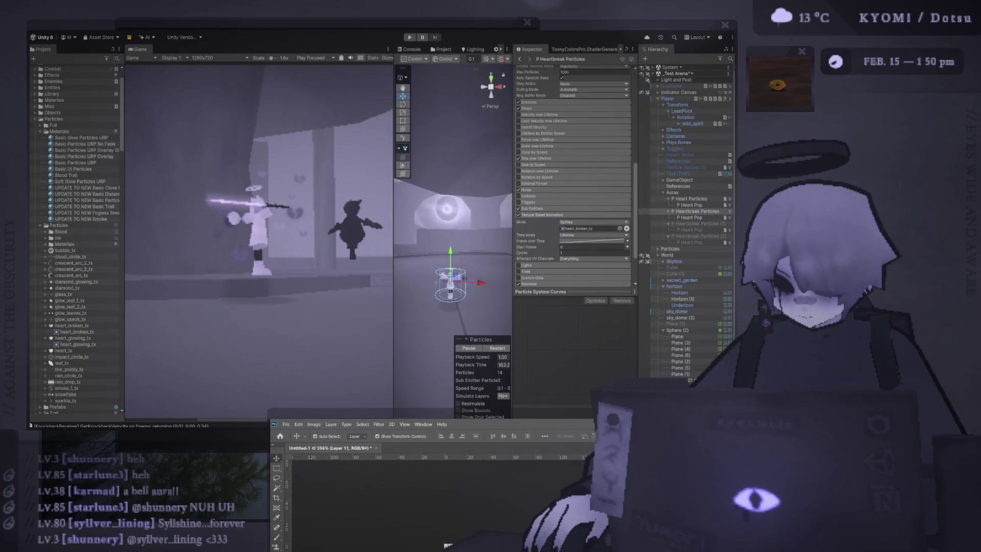
left_click(273, 157)
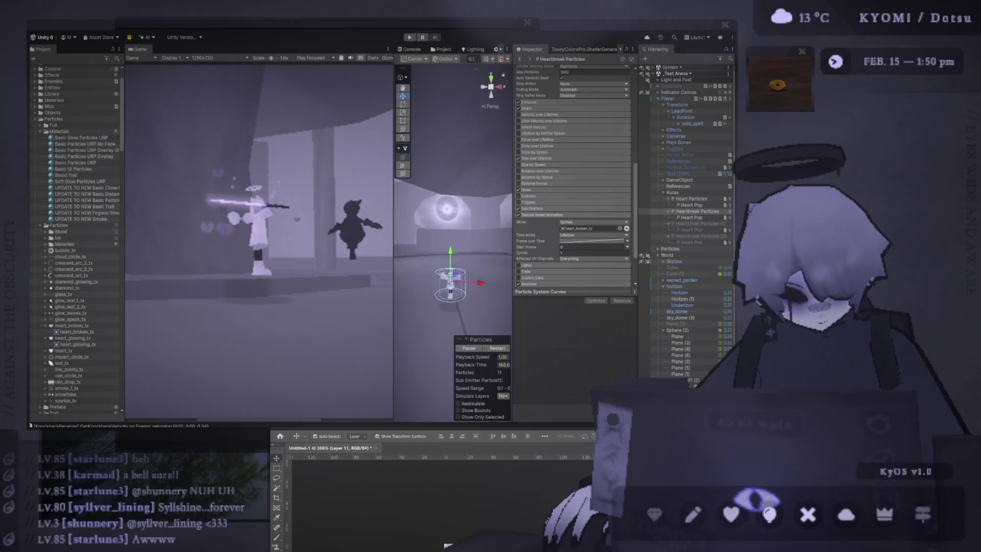
left_click(448, 545)
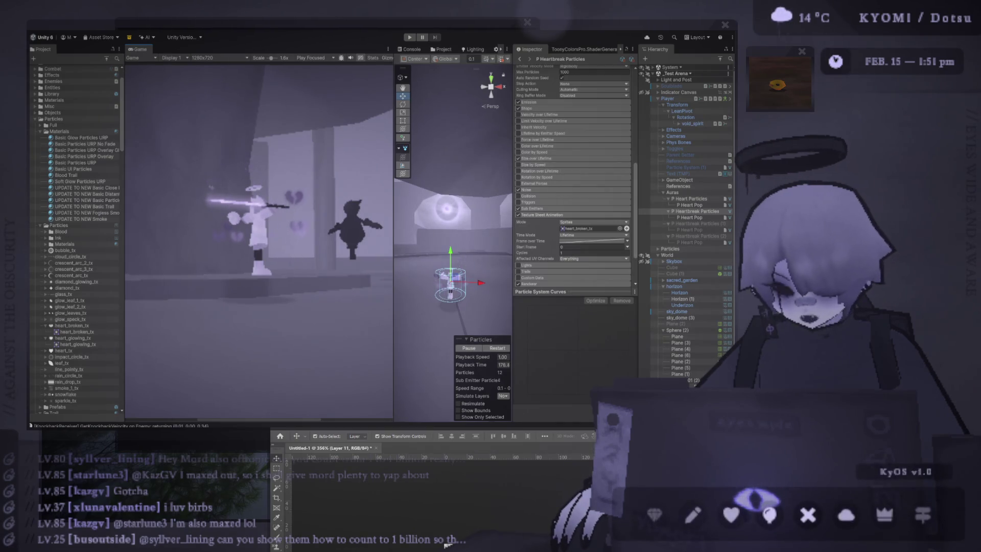
Return from Photoshop to Unity and widen the Game preview to watch the heartbreak particles.
left_click(448, 546)
key("alt+Tab")
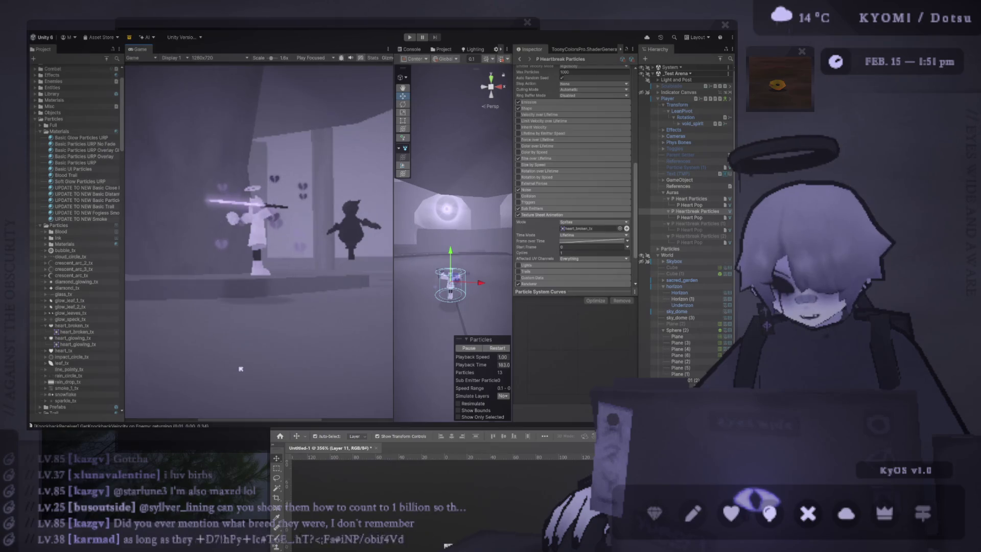
mouse_move(394, 245)
left_mouse_down()
mouse_move(431, 246)
mouse_move(263, 221)
mouse_move(403, 241)
left_mouse_up()
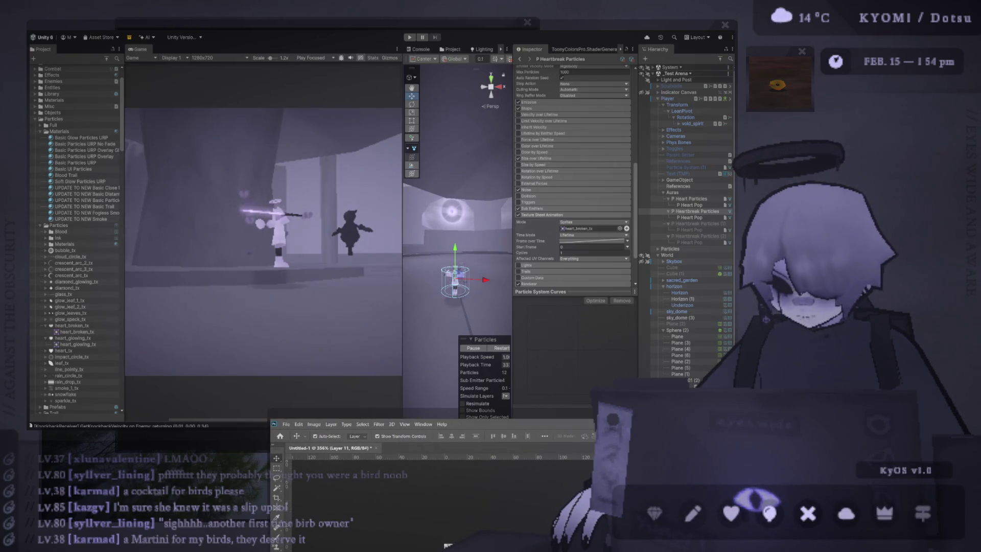
left_click(191, 221)
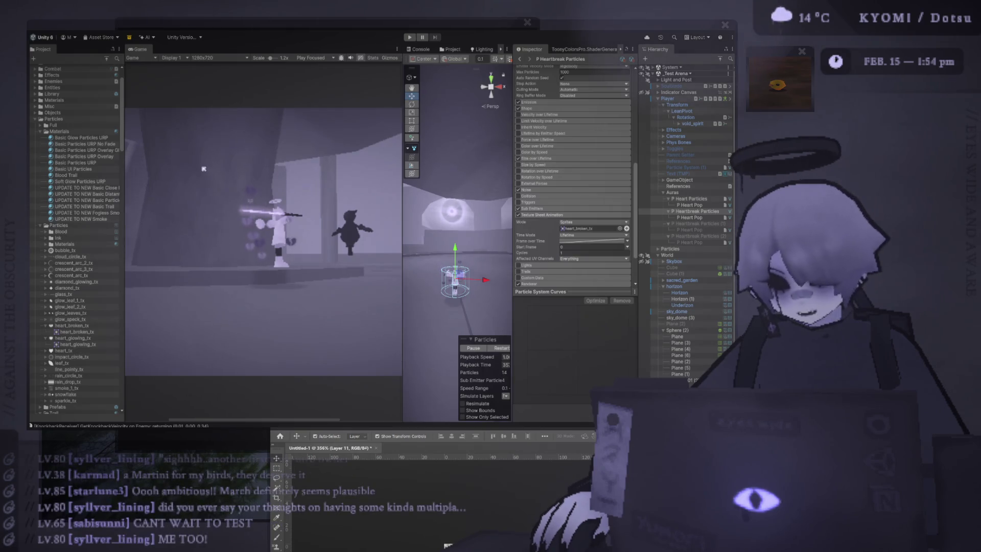
Drag the dividers to widen the Scene view, narrow the Inspector, and finally widen the Game view.
left_click_drag(402, 163, 381, 163)
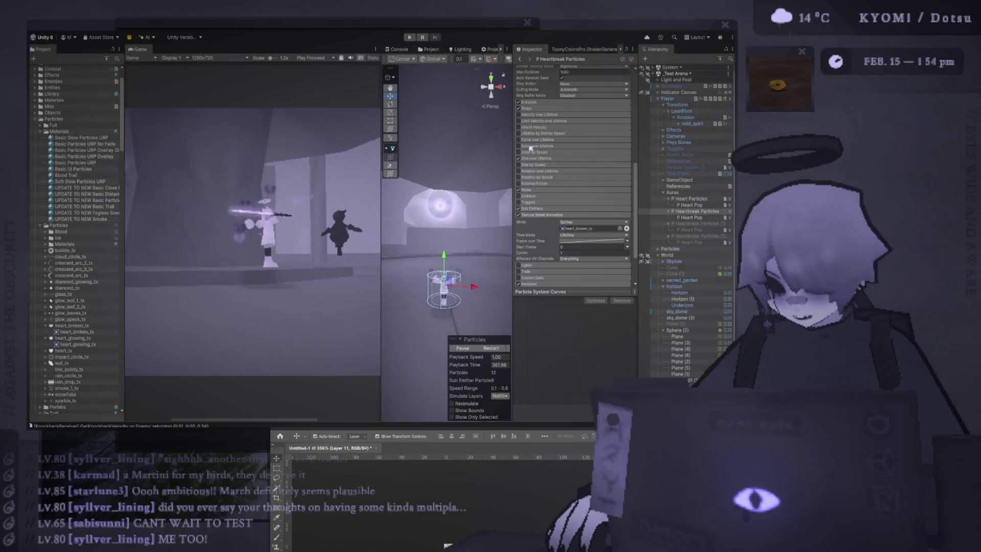
left_click_drag(511, 142, 558, 142)
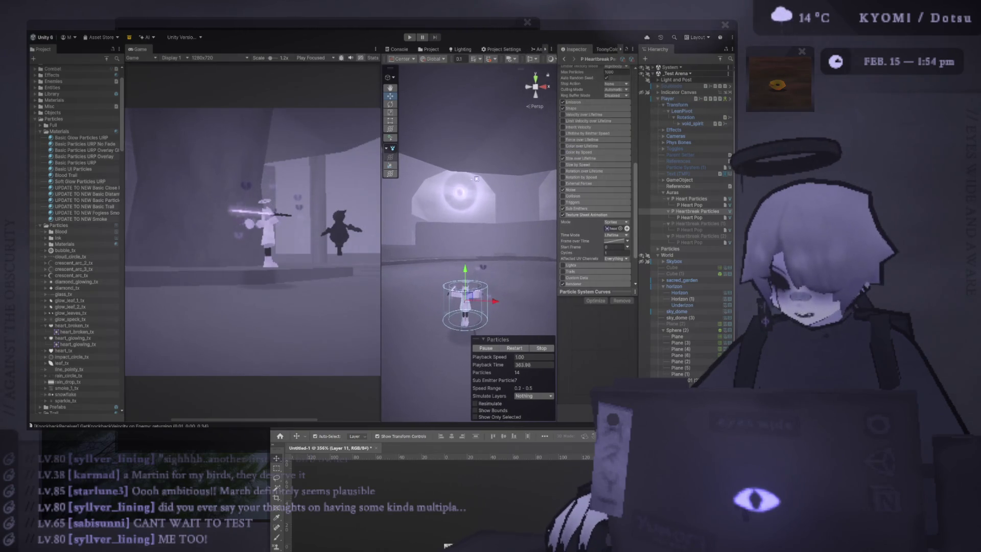
left_click_drag(381, 199, 448, 215)
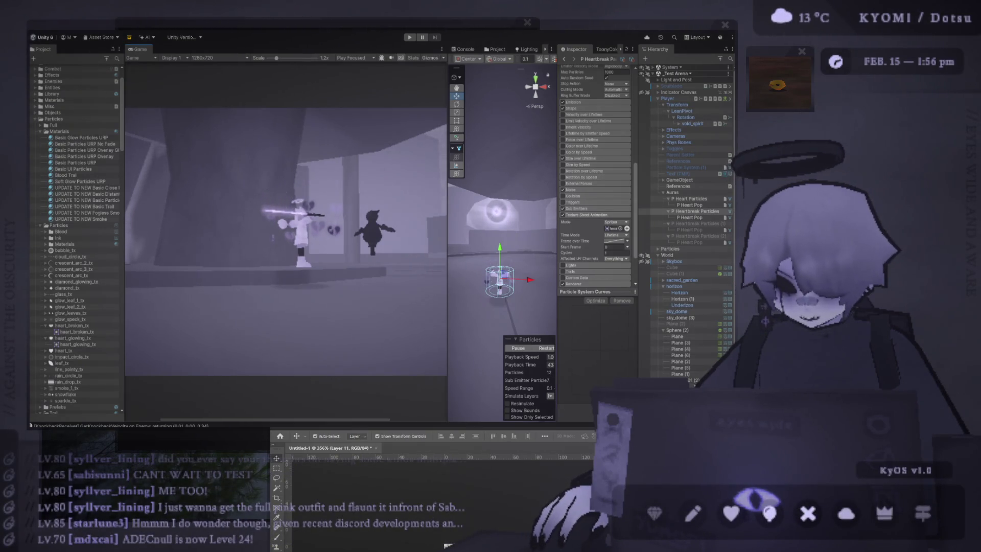
Bring Photoshop in front of the Unity editor.
left_click(448, 546)
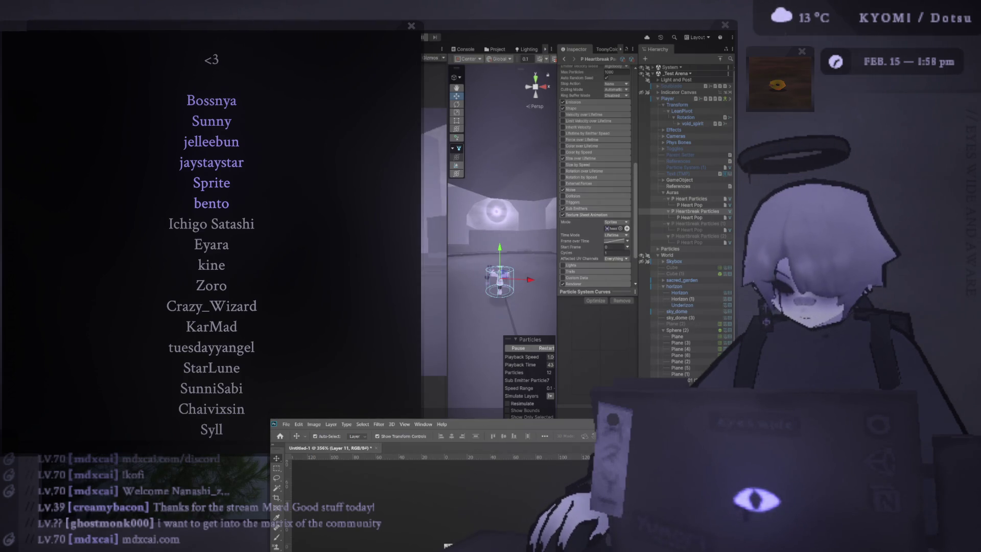
Drag the credits overlay by its title bar a little up and to the right.
left_click_drag(245, 22, 254, 10)
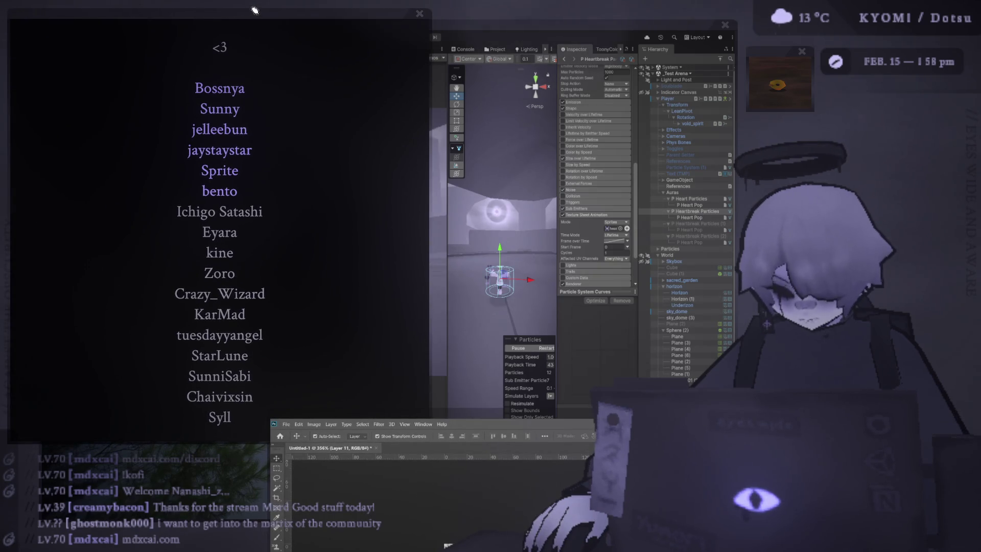